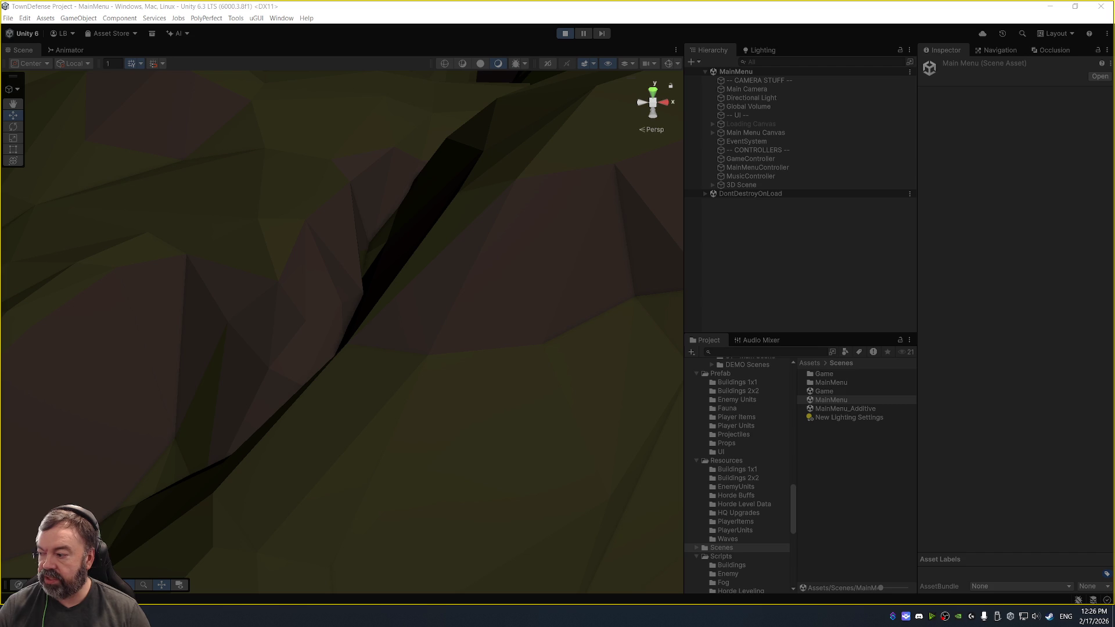
- Stop Play mode in Unity and launch Task Manager from the taskbar
click(566, 34)
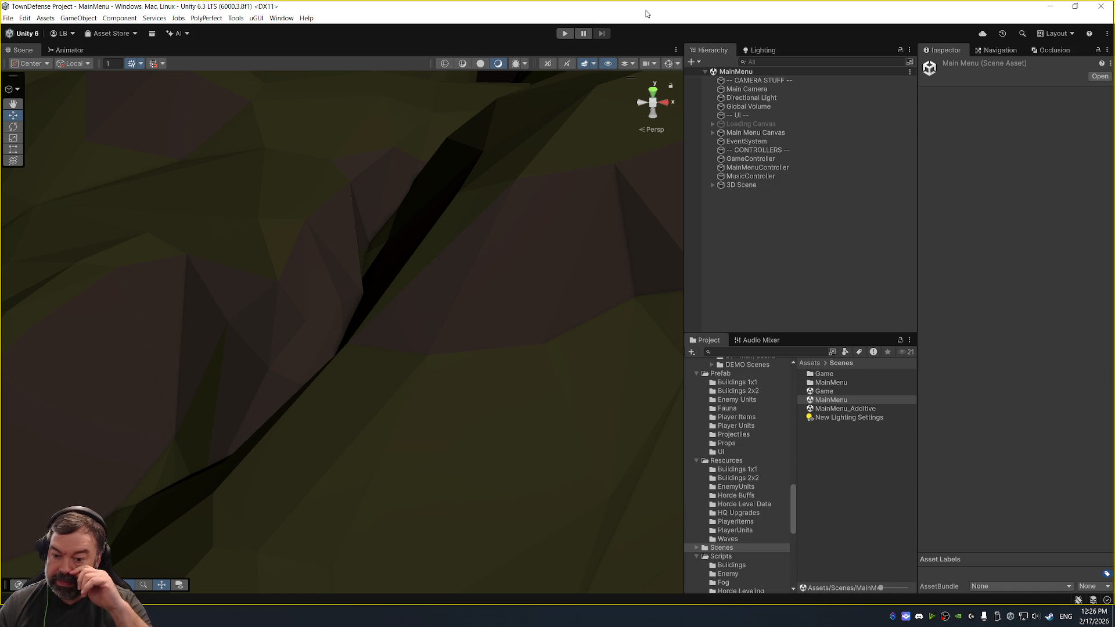
right_click(815, 616)
click(841, 572)
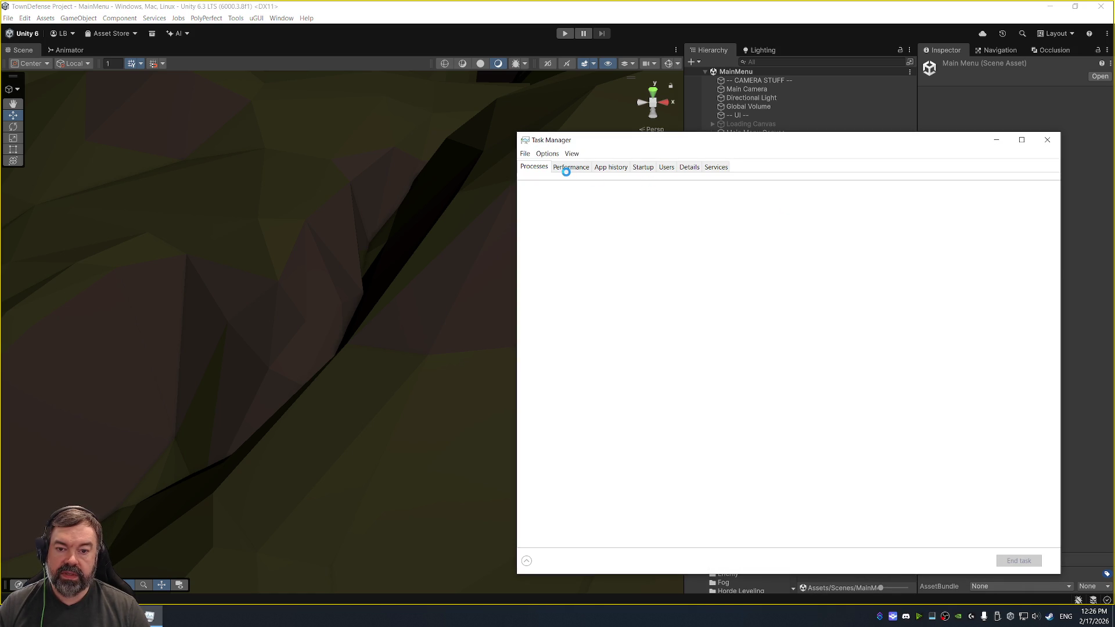
- Check CPU and GPU 0 performance, including the Video Decode/Encode engine graphs, then close Task Manager
click(568, 170)
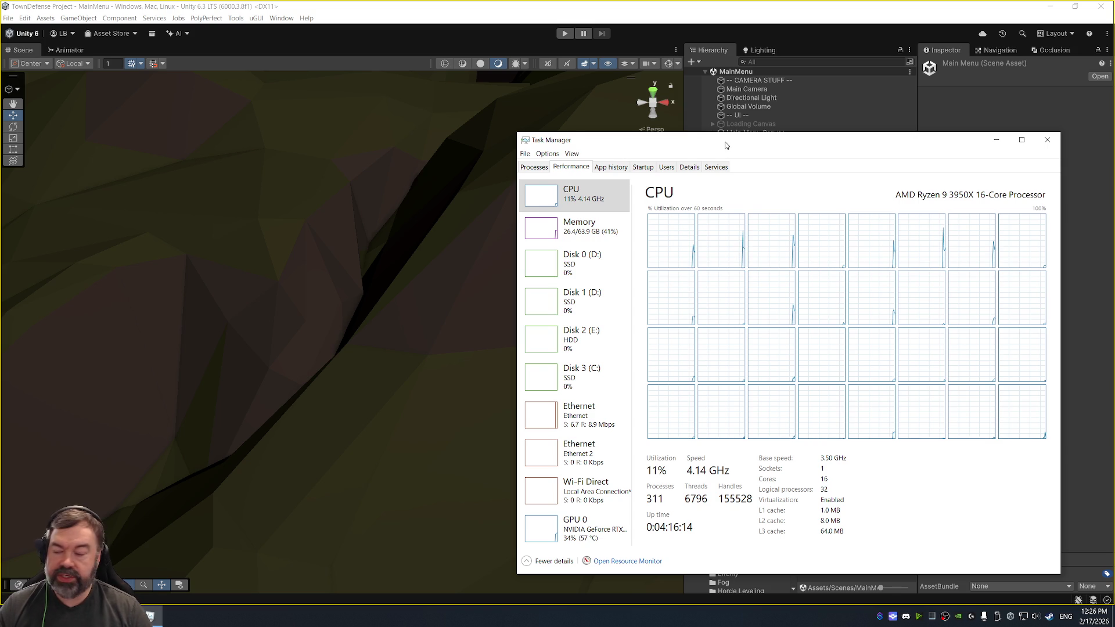
drag(725, 145, 692, 129)
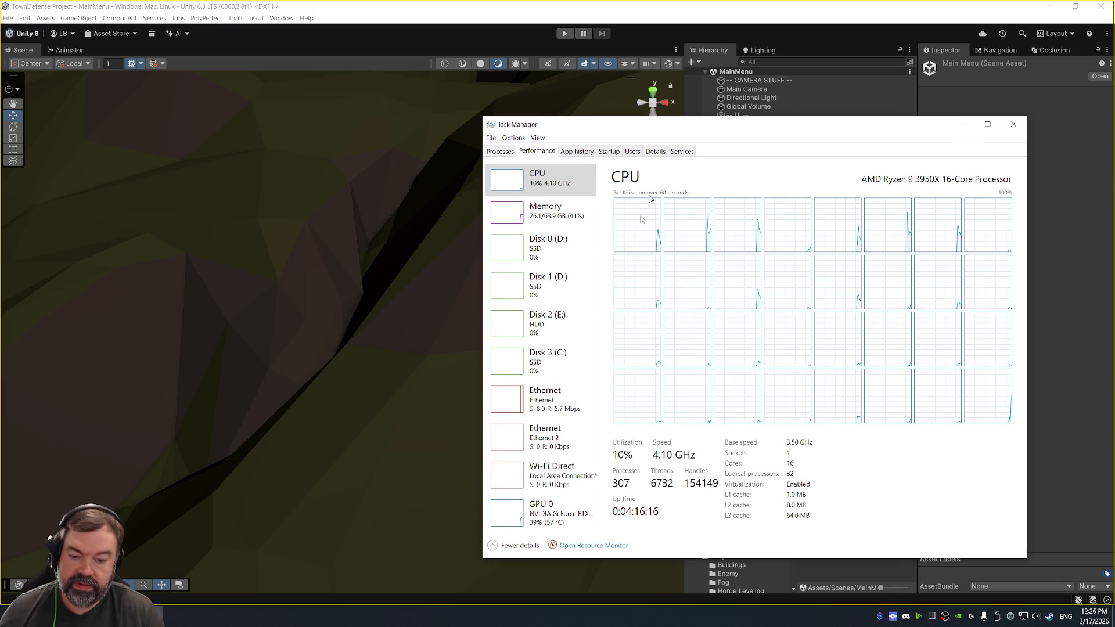
click(545, 504)
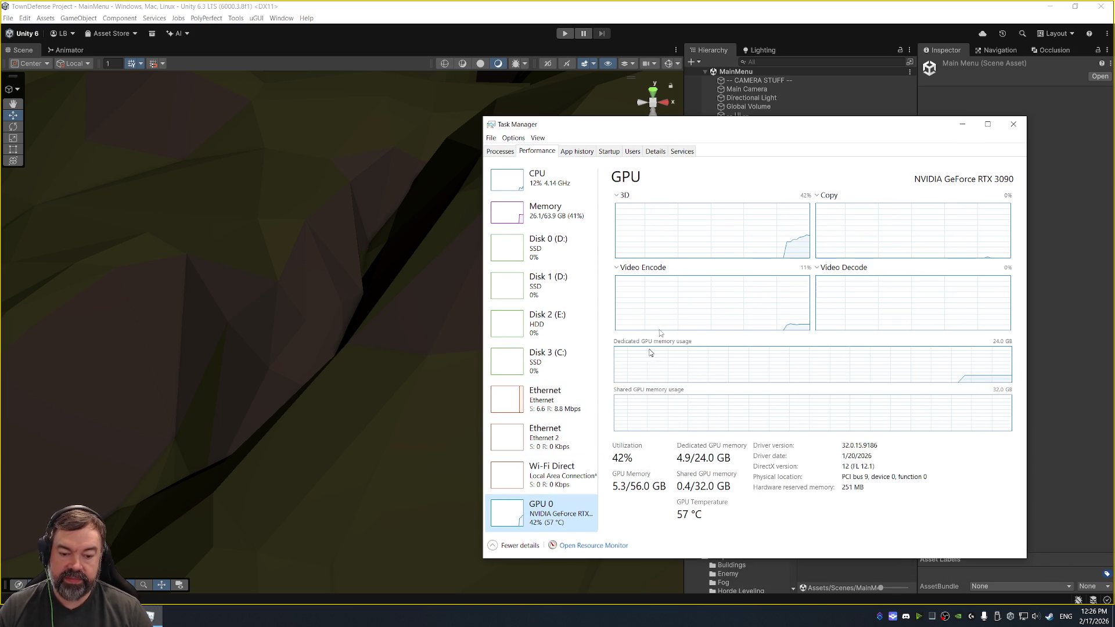
drag(735, 130, 755, 69)
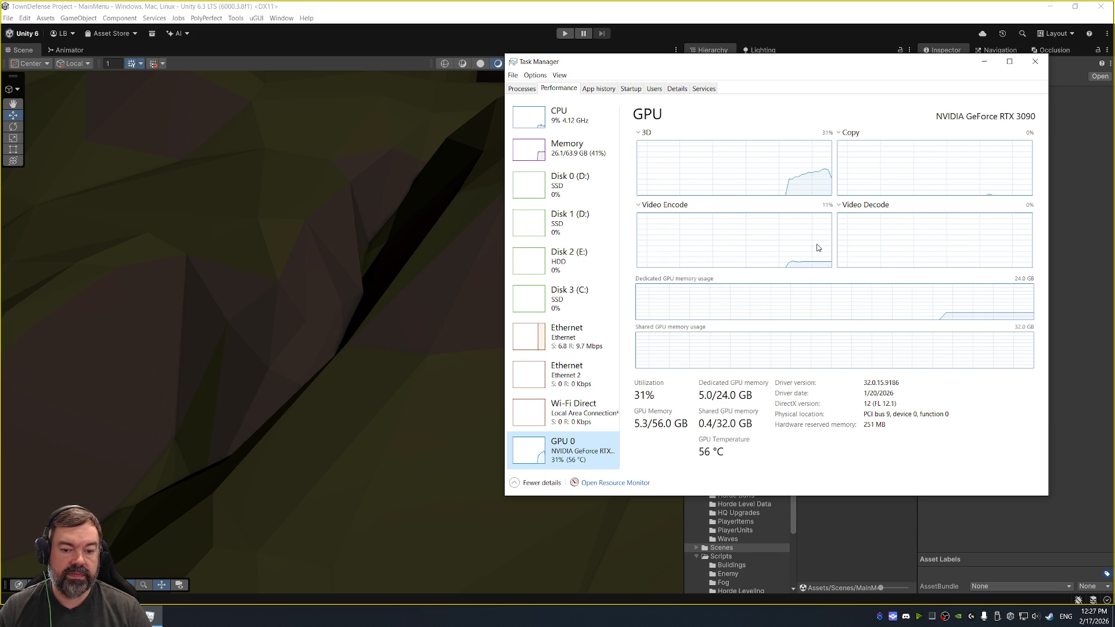
click(838, 207)
click(692, 216)
click(679, 206)
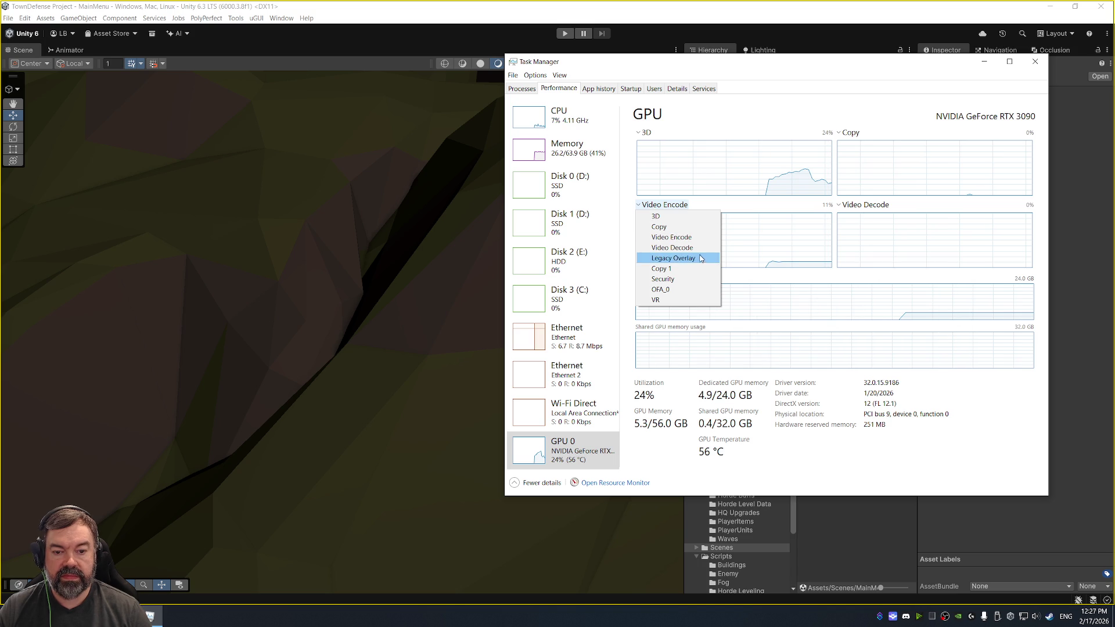
click(749, 296)
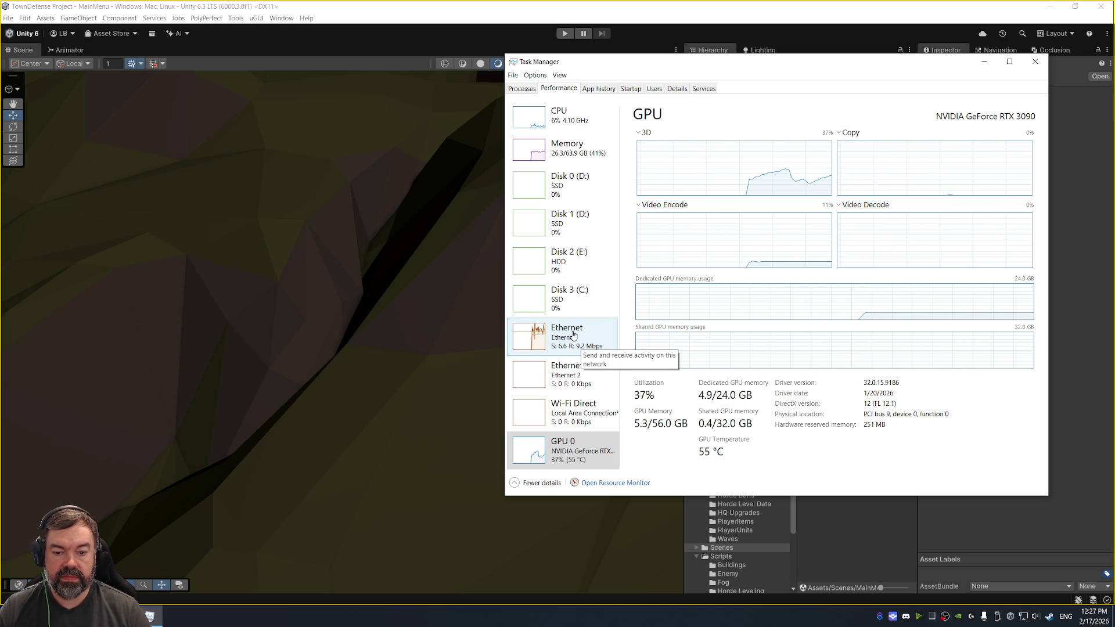
click(1034, 62)
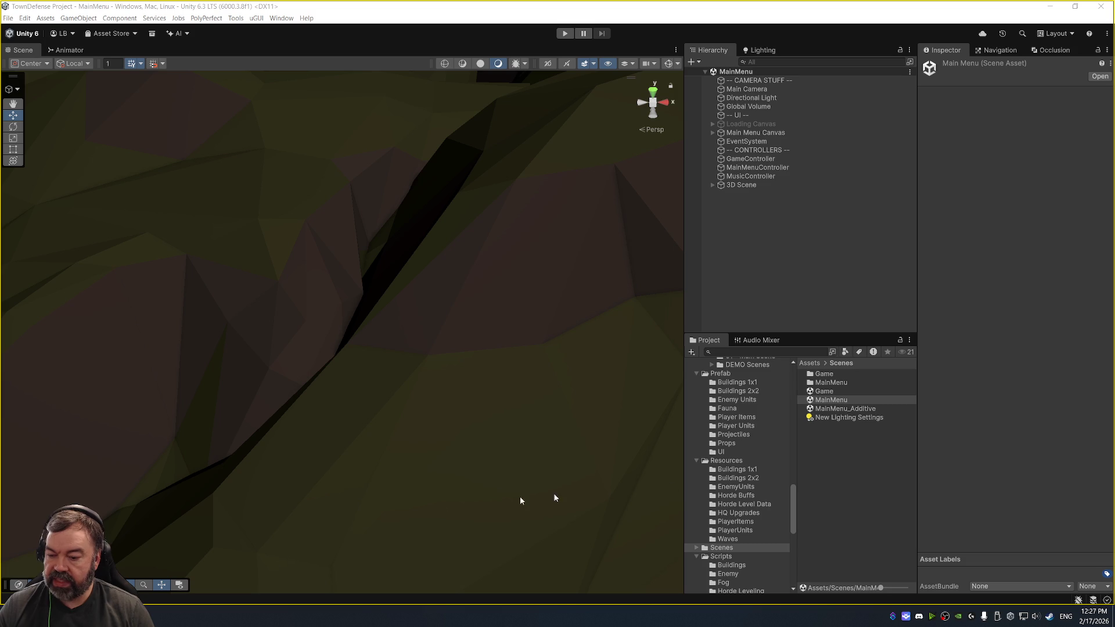
- Bring up Streamer.bot's Actions list and select the Shoutout Received action
click(892, 616)
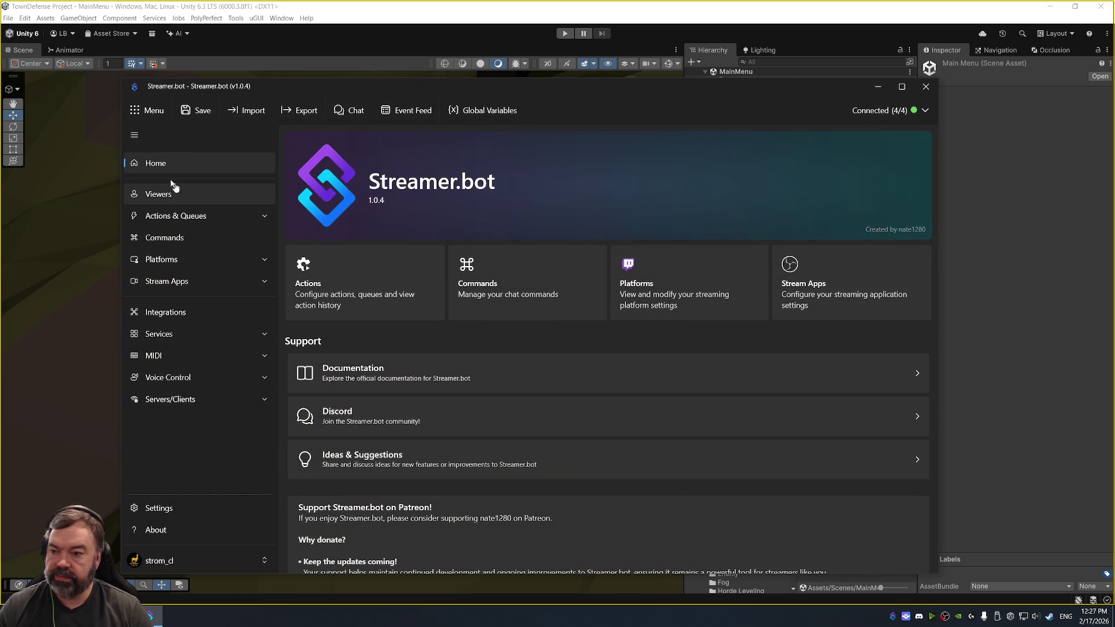
click(195, 219)
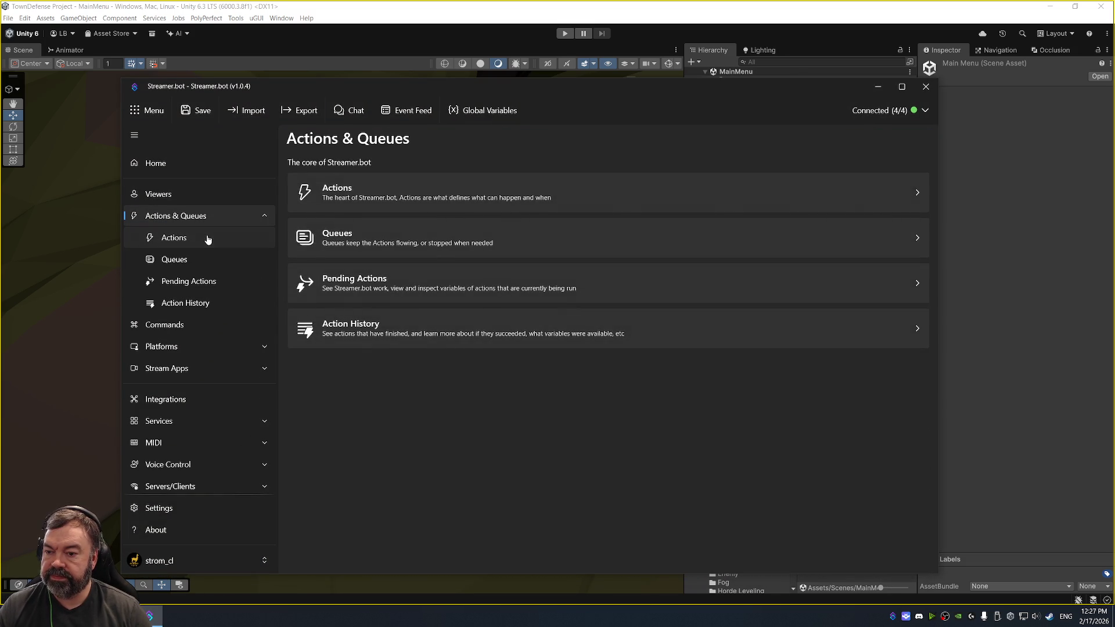
click(209, 238)
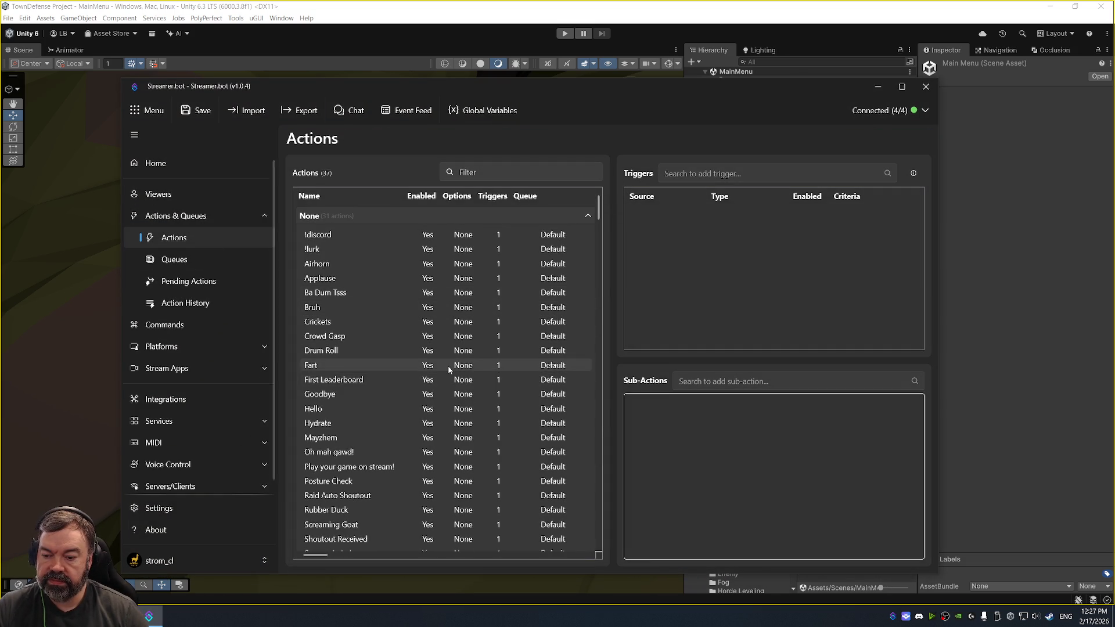
scroll(448, 366, down, 4)
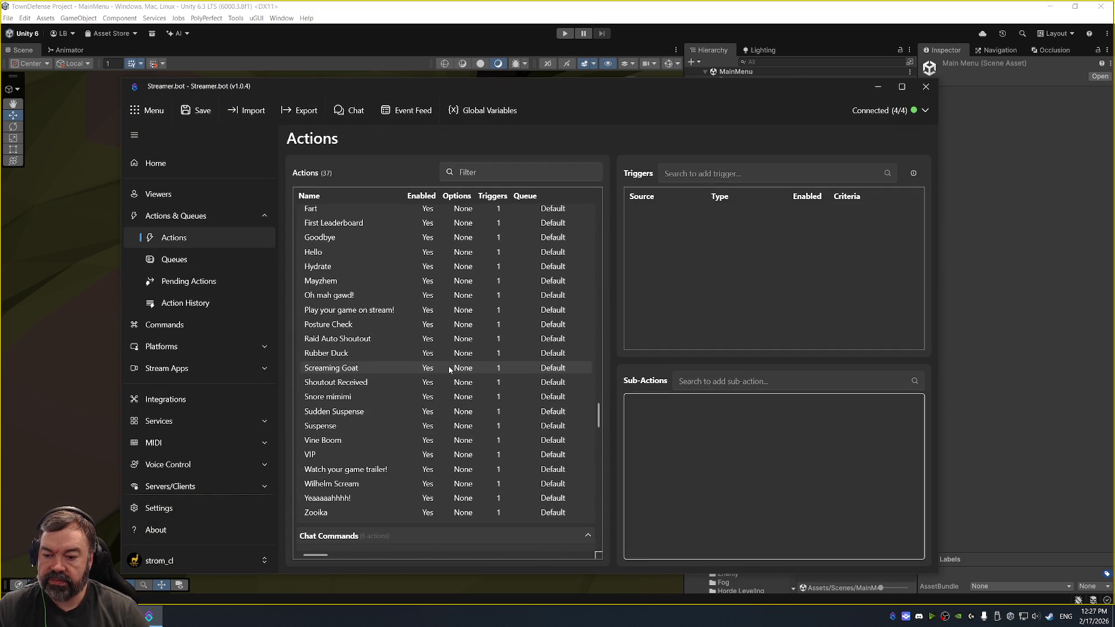
click(379, 383)
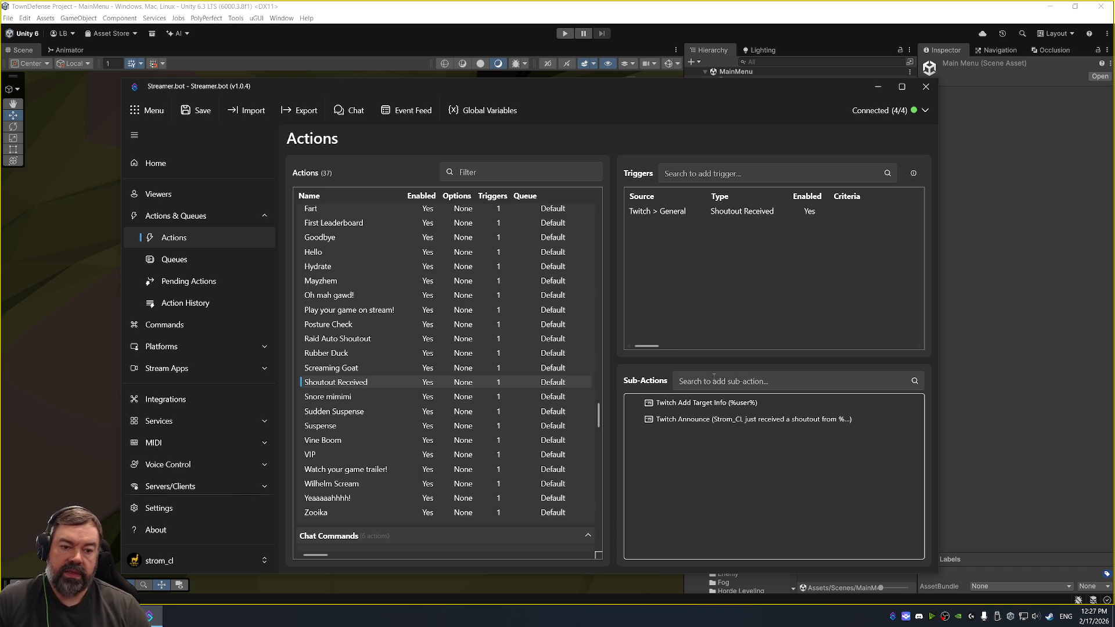
- Browse the trigger Add submenus without adding anything, then move the window aside
right_click(694, 263)
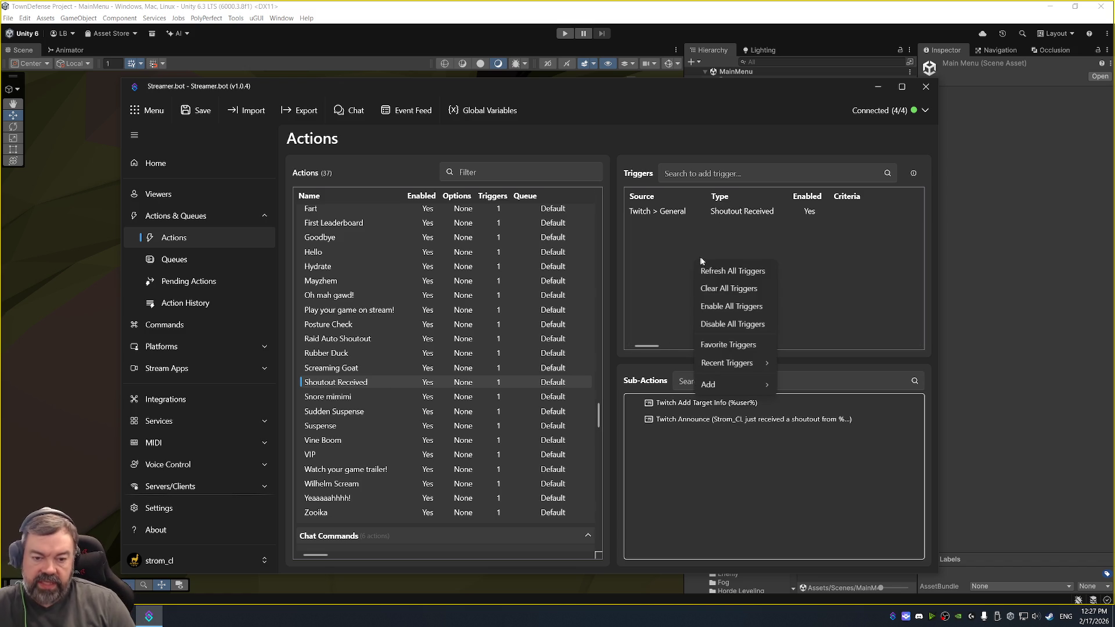
mouse_move(766, 383)
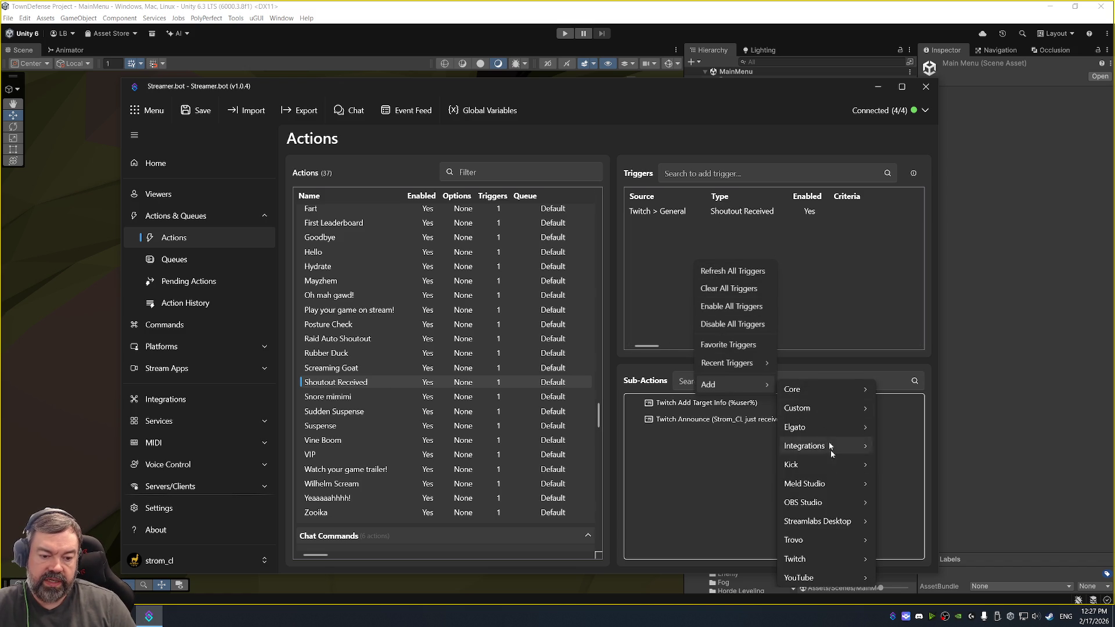
mouse_move(831, 554)
mouse_move(921, 384)
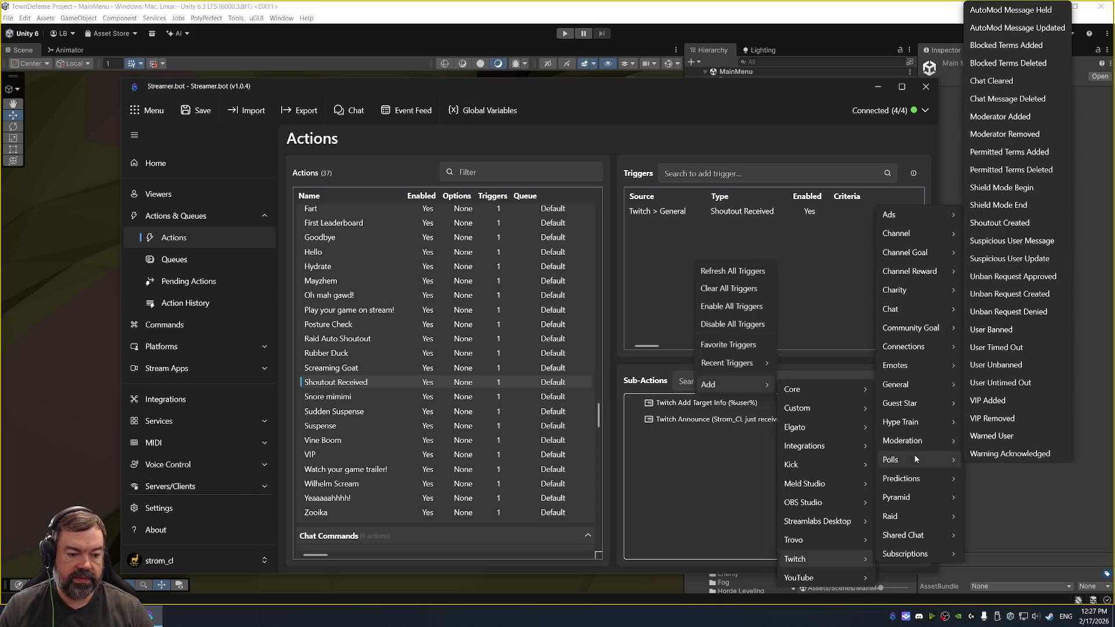
mouse_move(912, 457)
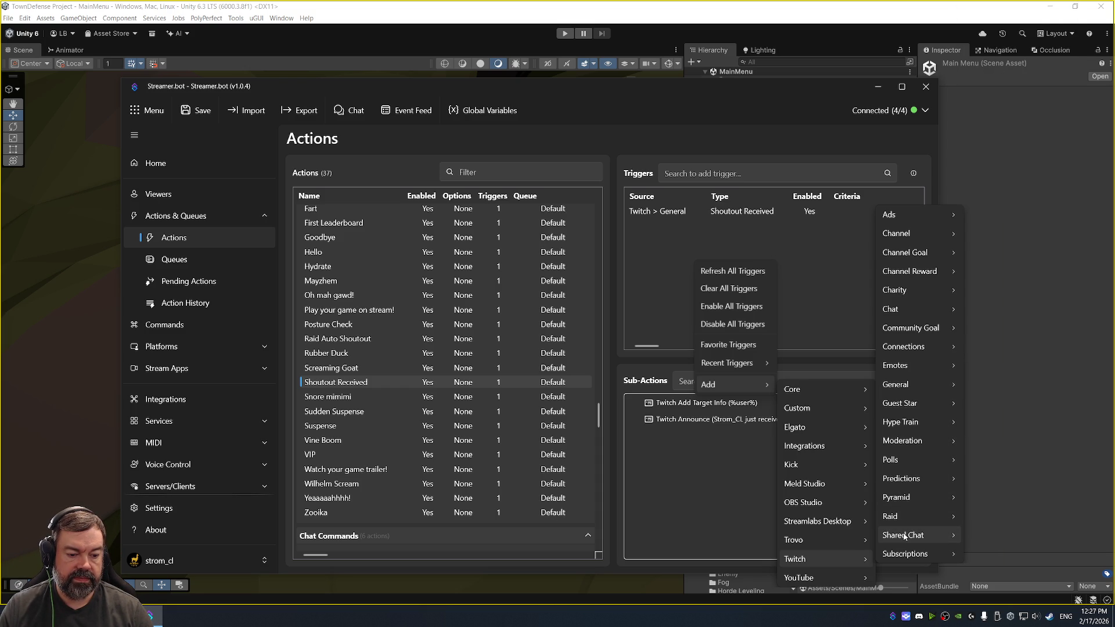
mouse_move(903, 536)
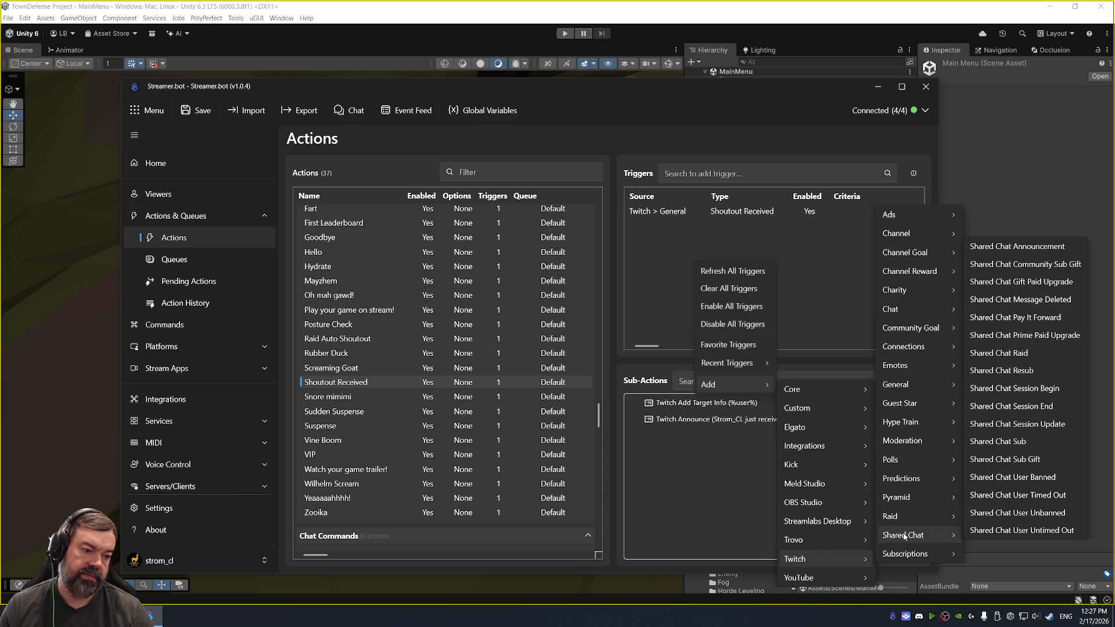
mouse_move(901, 557)
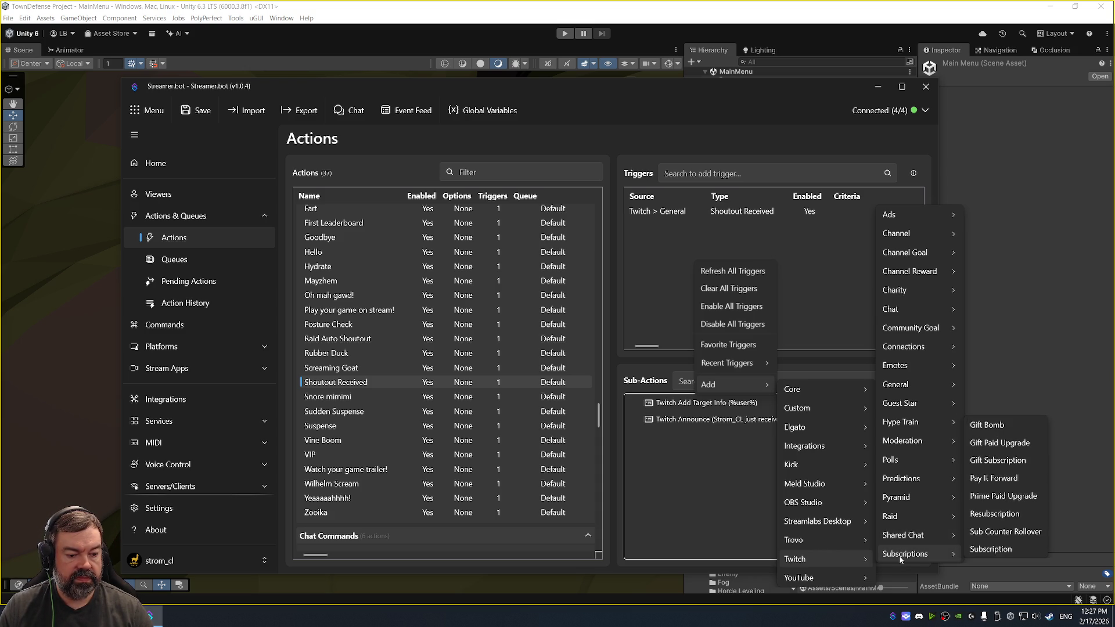
mouse_move(728, 365)
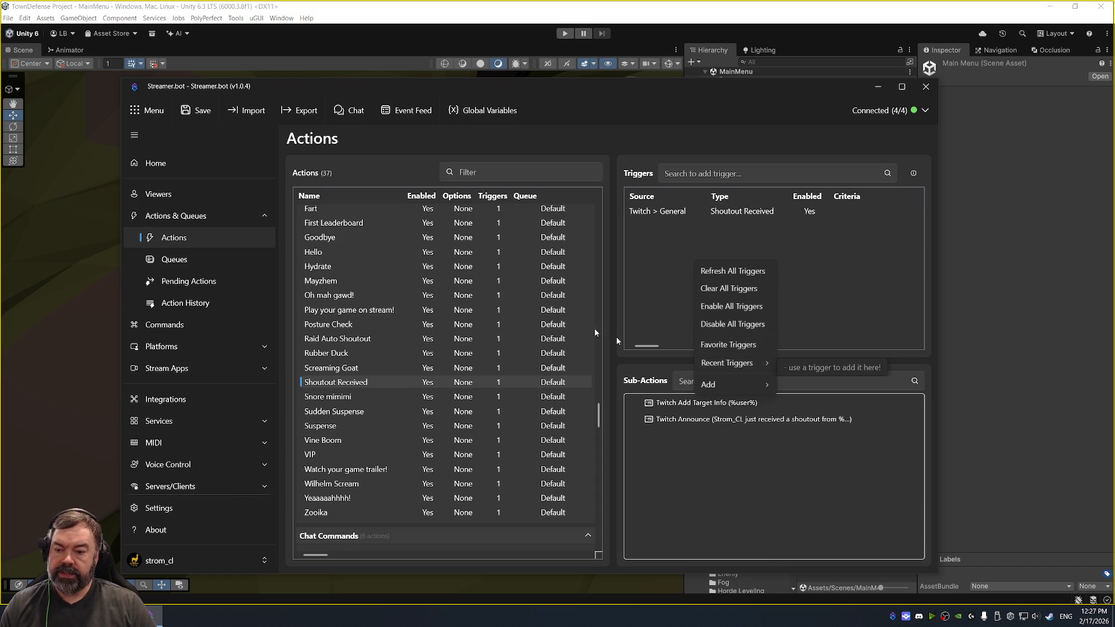
key(Escape)
drag(602, 88, 622, 67)
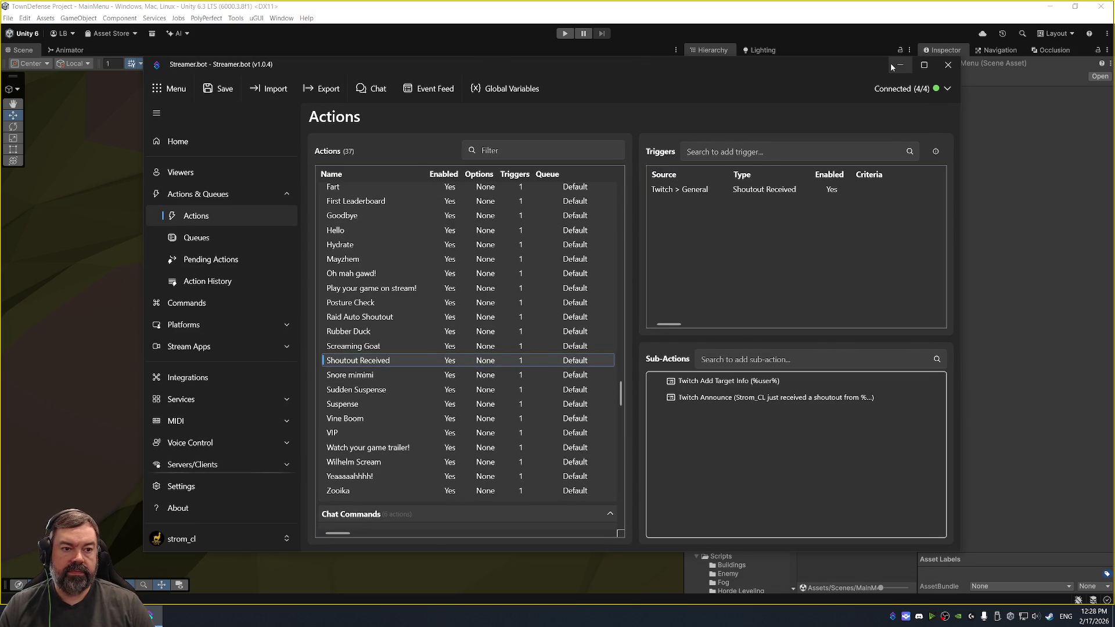
- Compare the triggers and messages of the !lurk and !discord actions
click(896, 65)
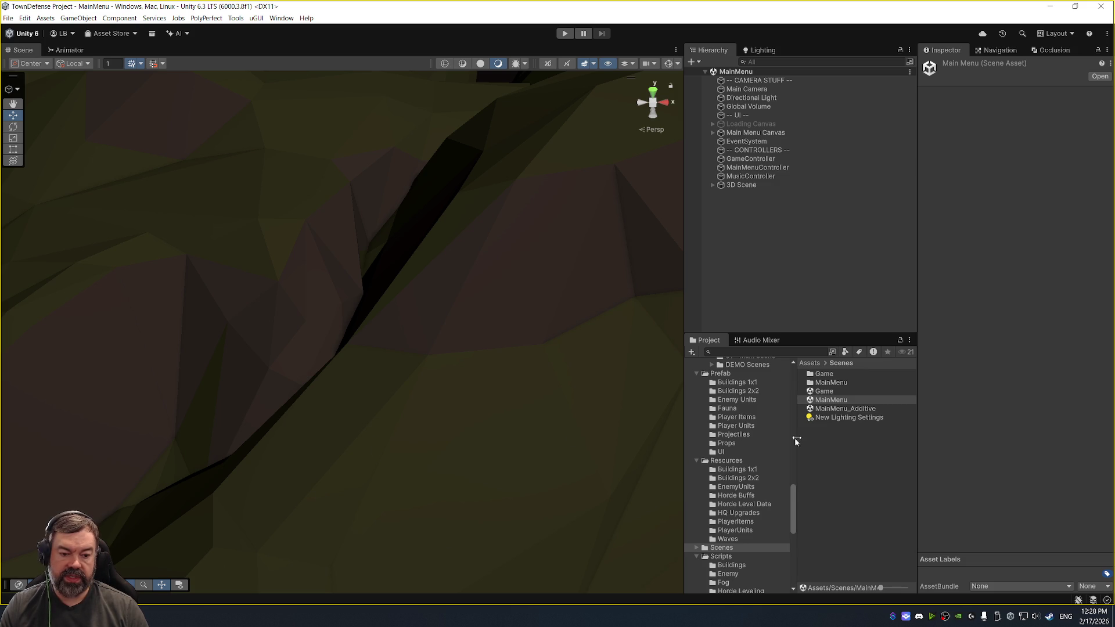
click(894, 616)
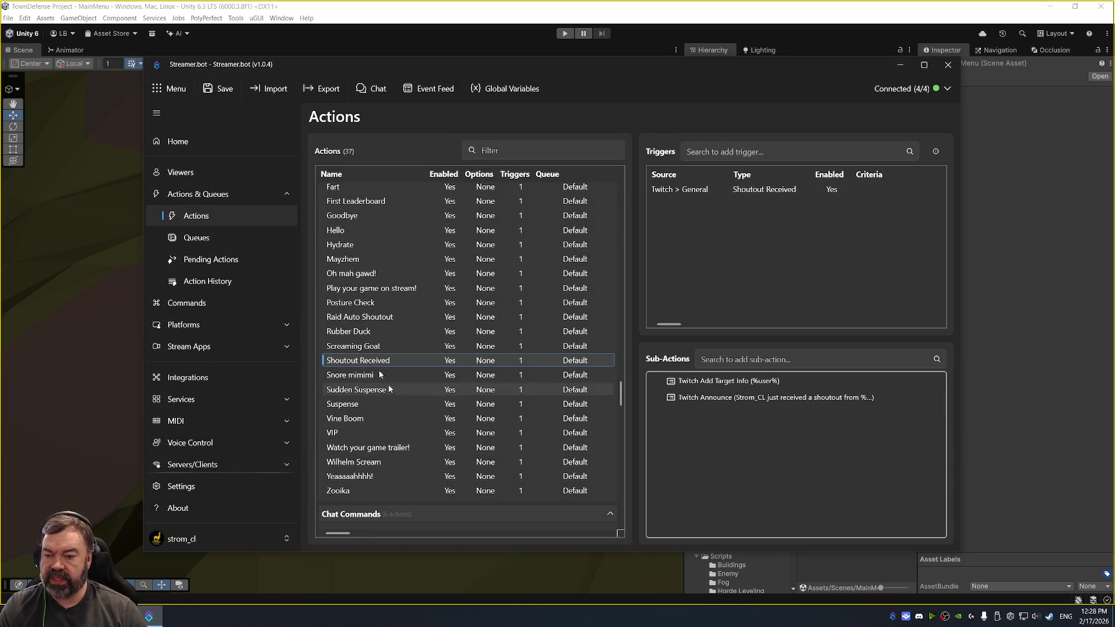
scroll(389, 272, up, 5)
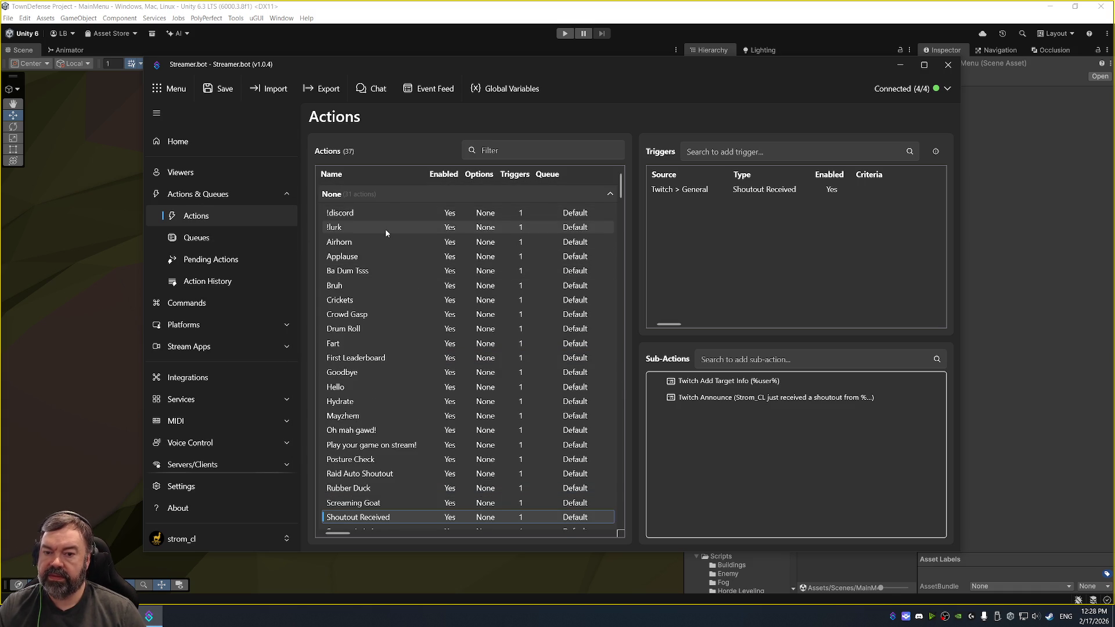
click(385, 229)
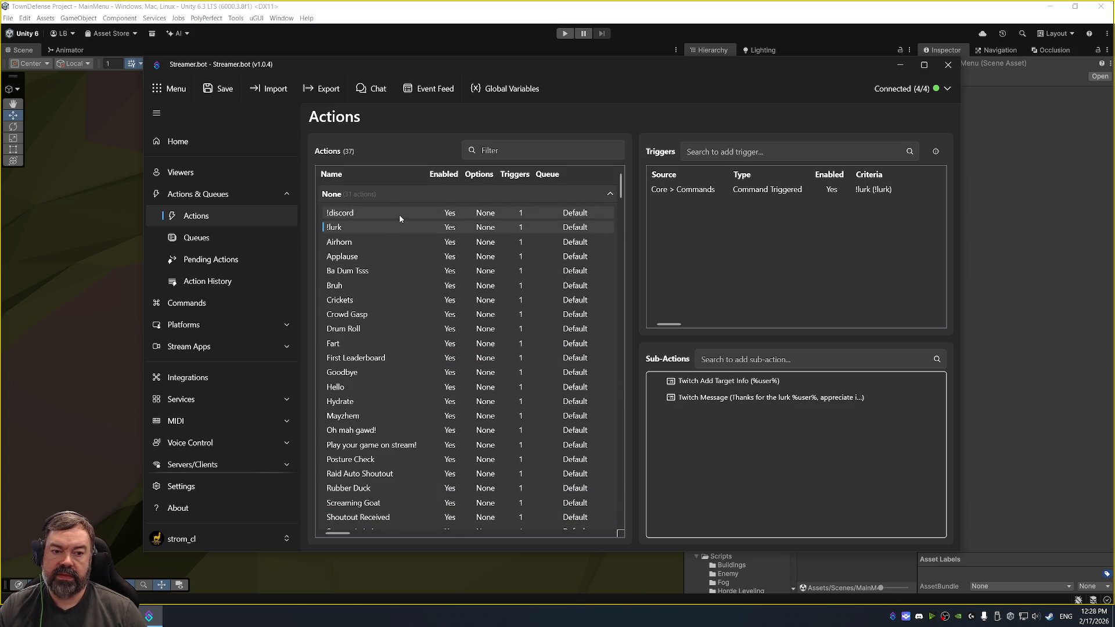
click(400, 214)
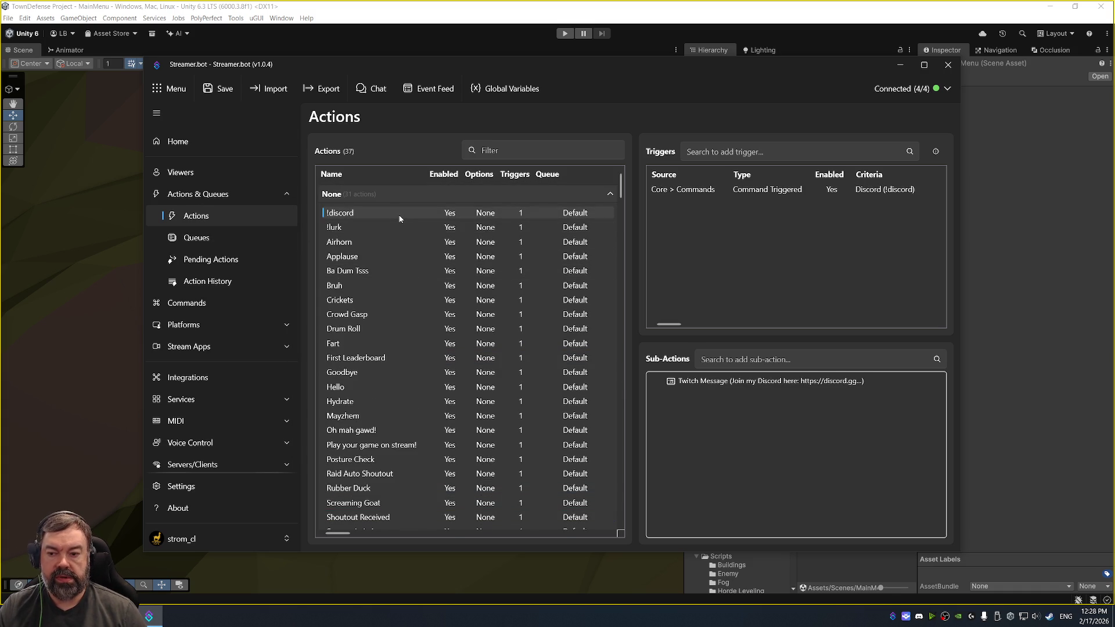
click(372, 227)
- Duplicate the !lurk action and rename the copy to !so
right_click(371, 227)
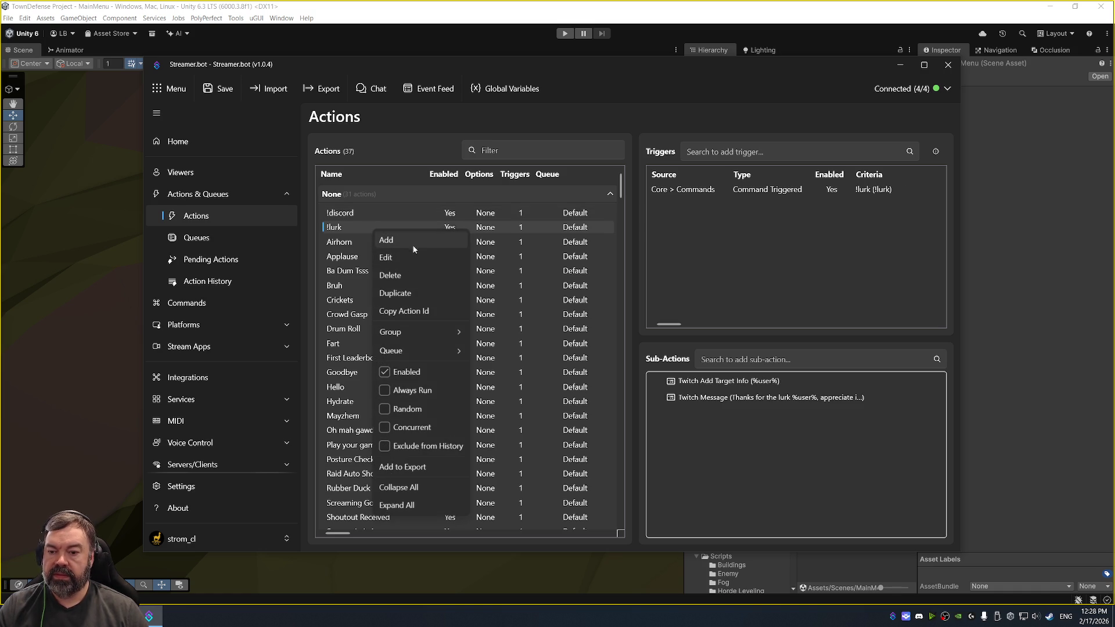
click(406, 293)
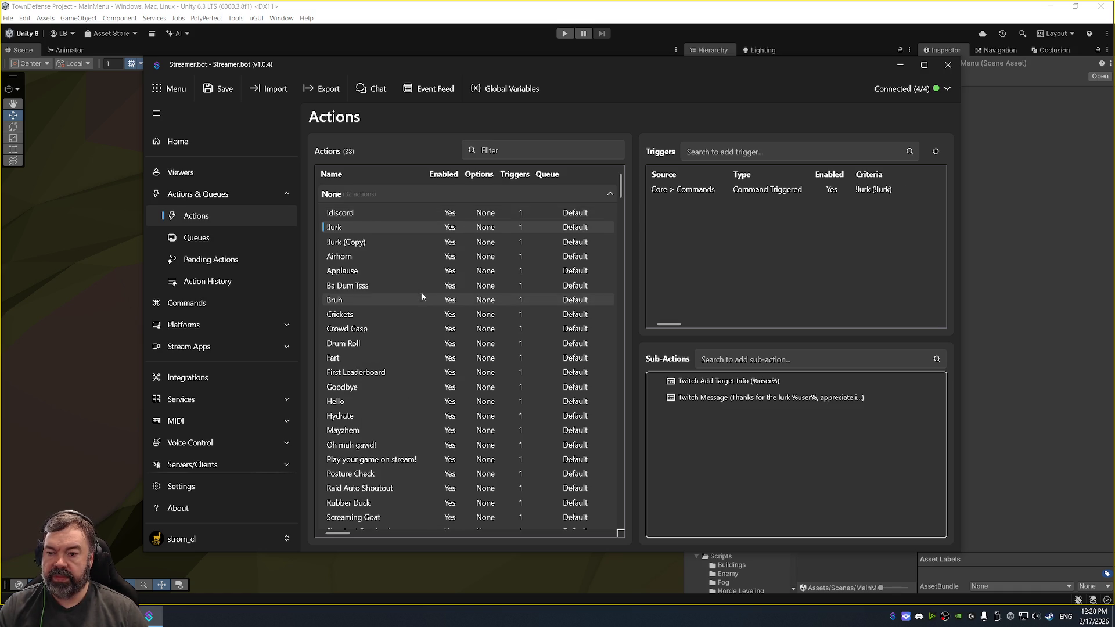
double_click(368, 241)
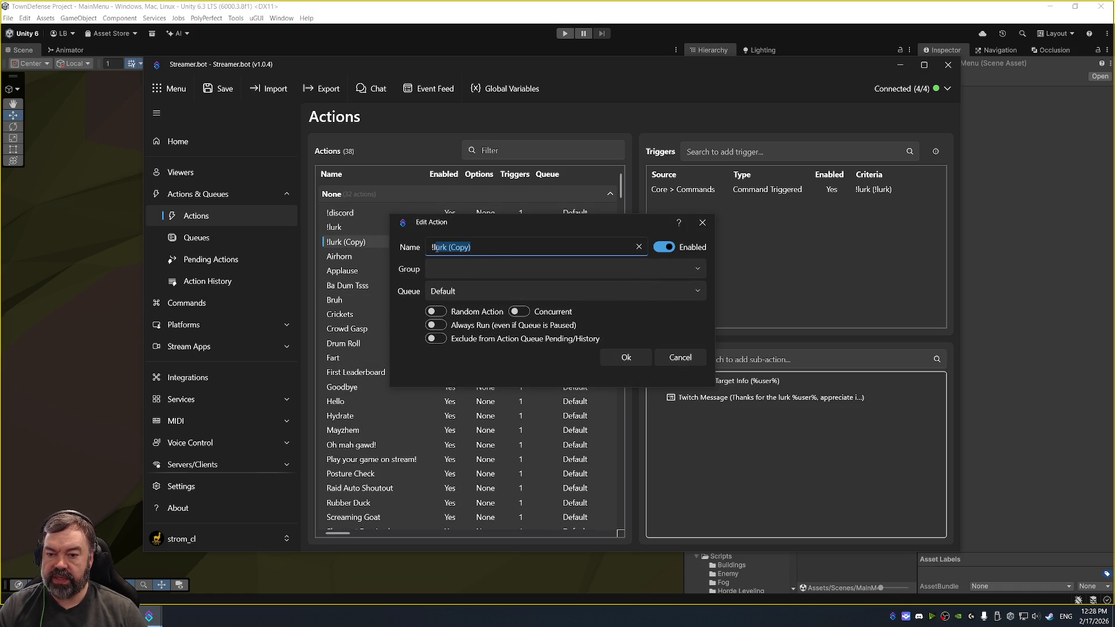
text(!so)
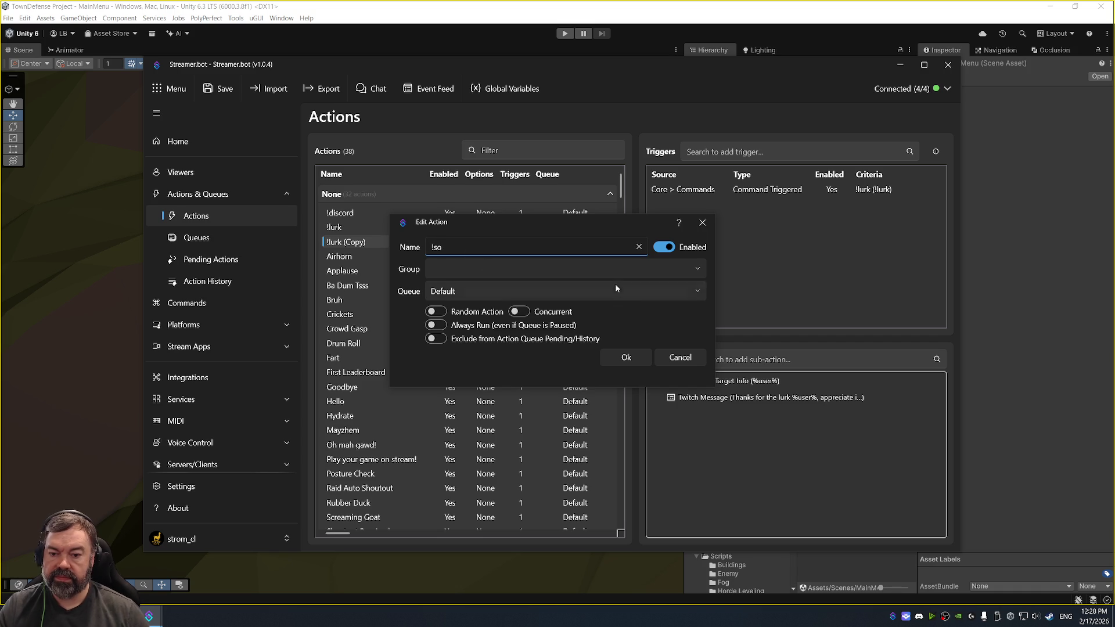
click(626, 357)
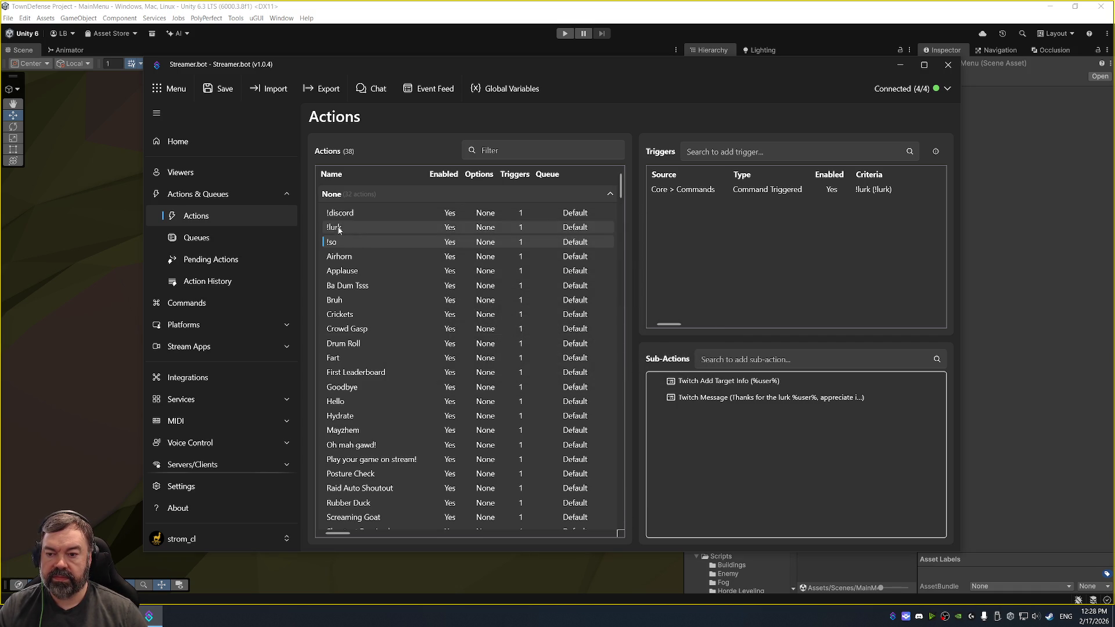
double_click(351, 242)
click(624, 358)
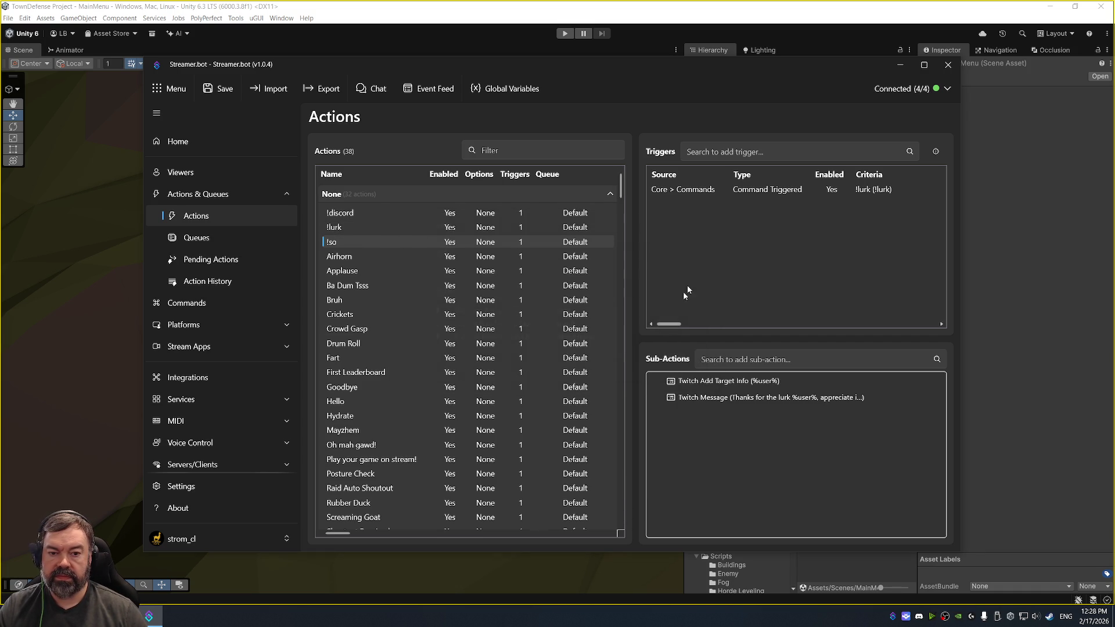
right_click(717, 210)
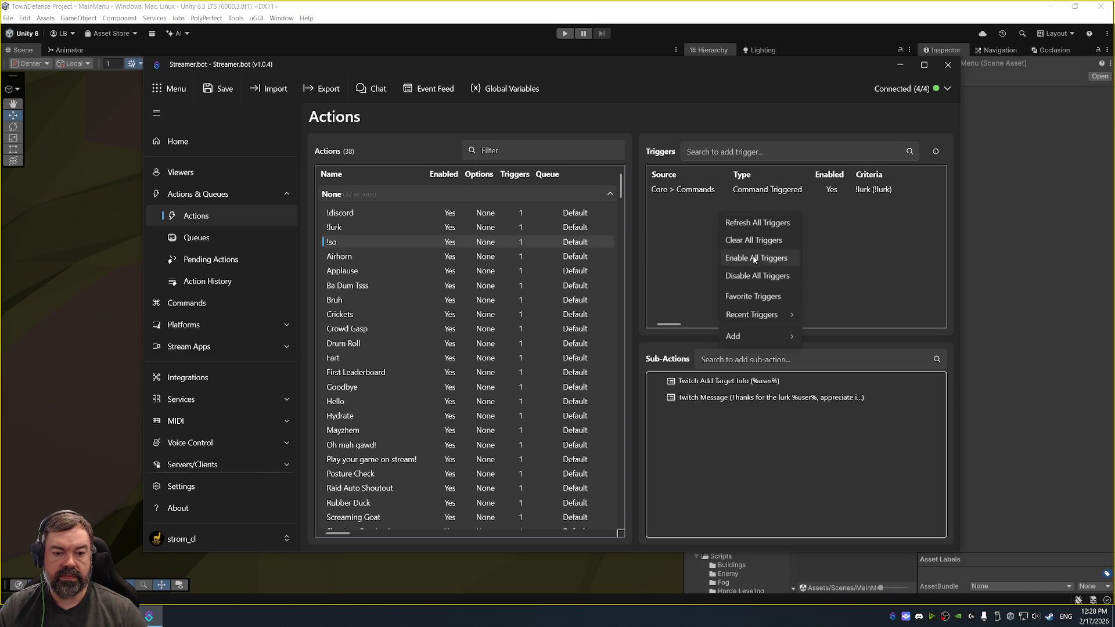
- Remove the !lurk trigger from the !so action
click(682, 189)
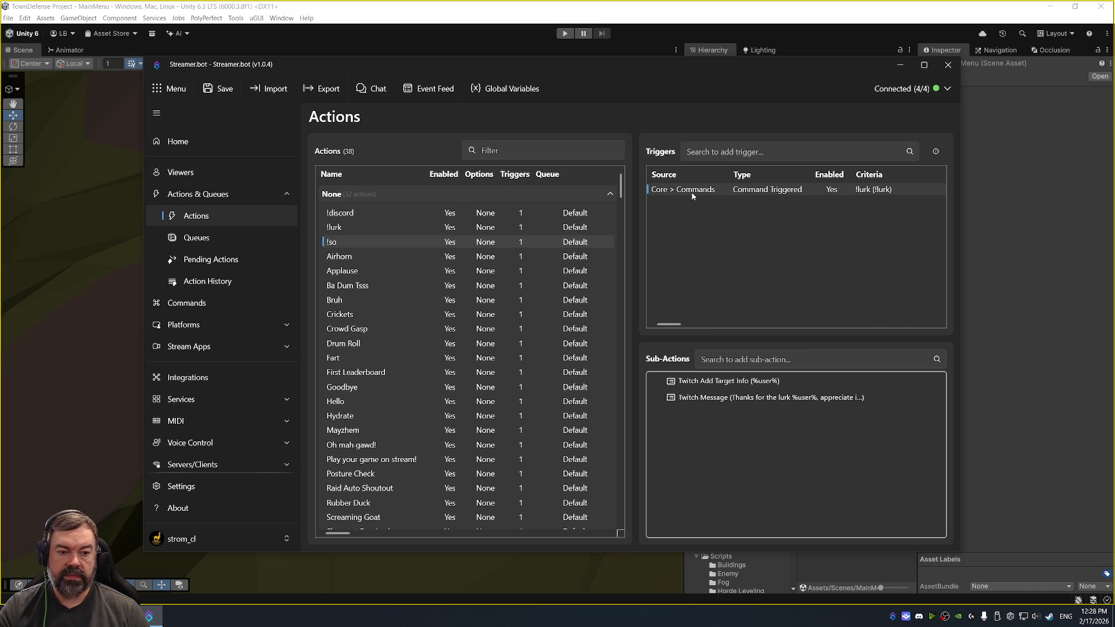
key(Delete)
right_click(702, 198)
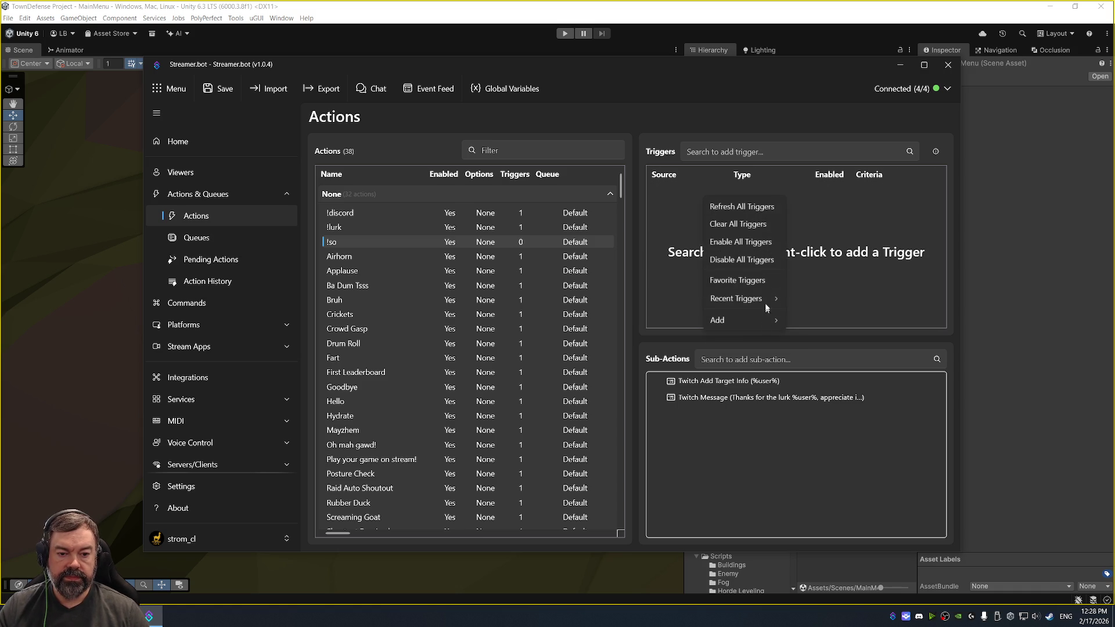
mouse_move(749, 319)
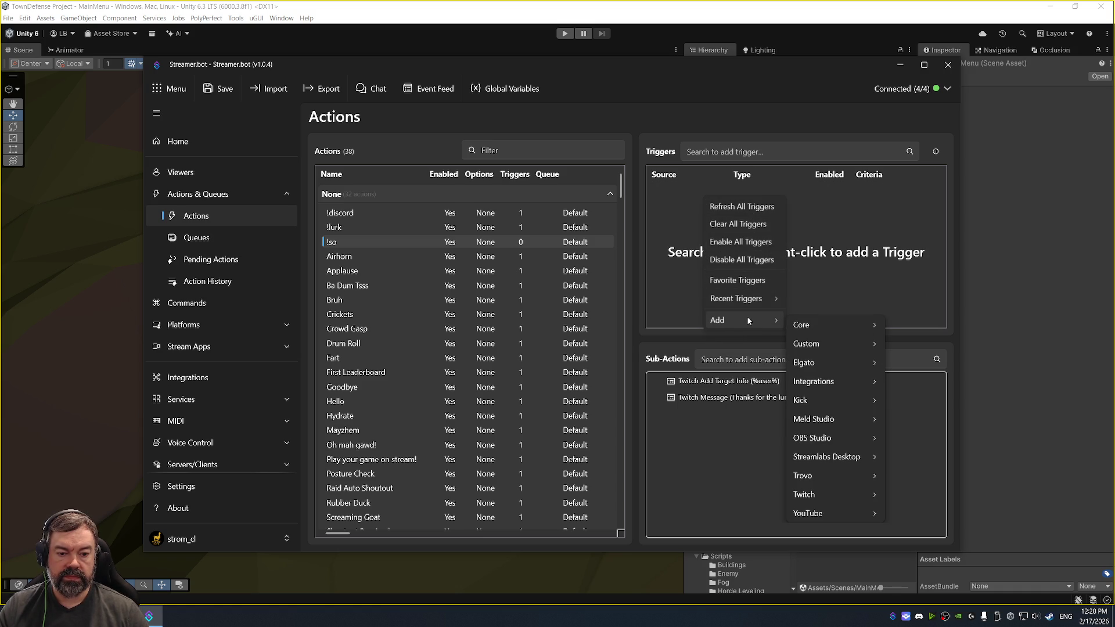
mouse_move(853, 494)
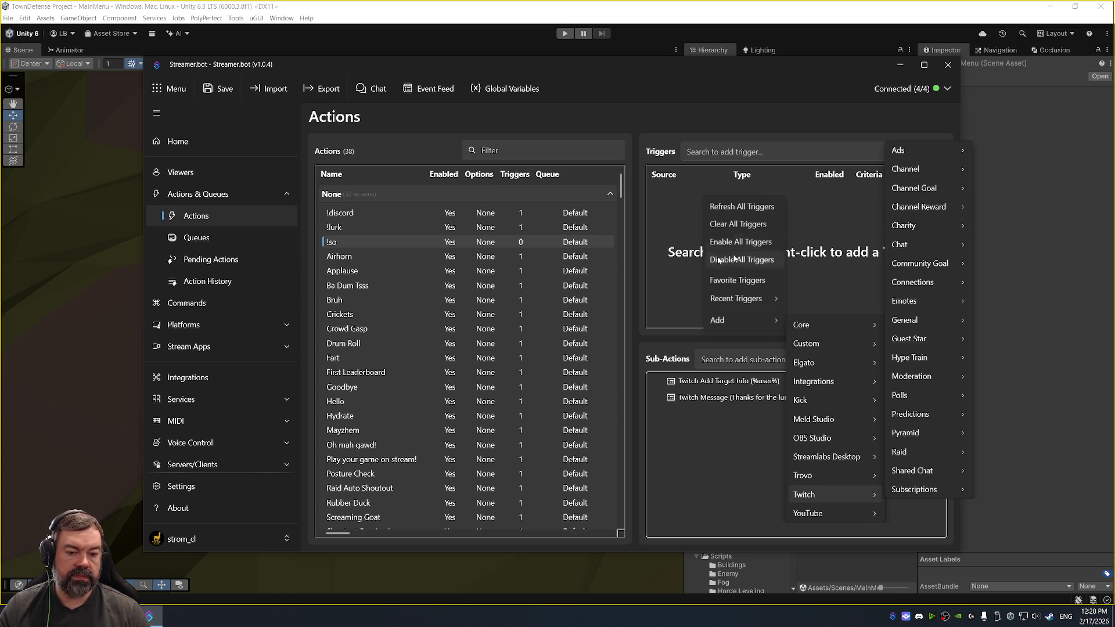
click(367, 224)
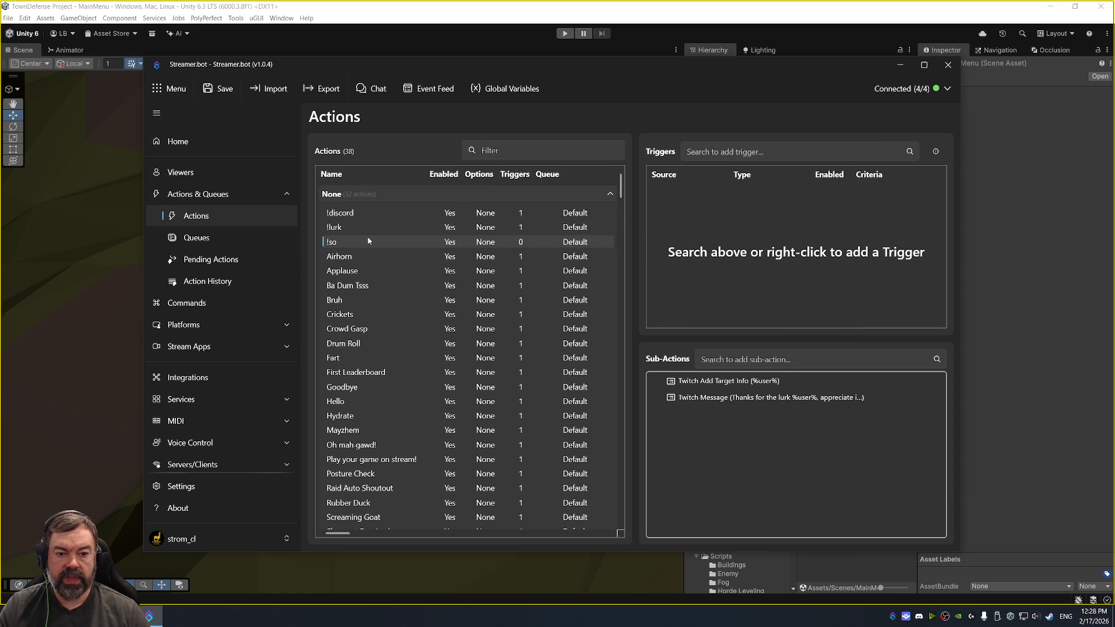
- Add a Core > Commands > Command Triggered trigger and create a new command named so
right_click(714, 232)
mouse_move(749, 337)
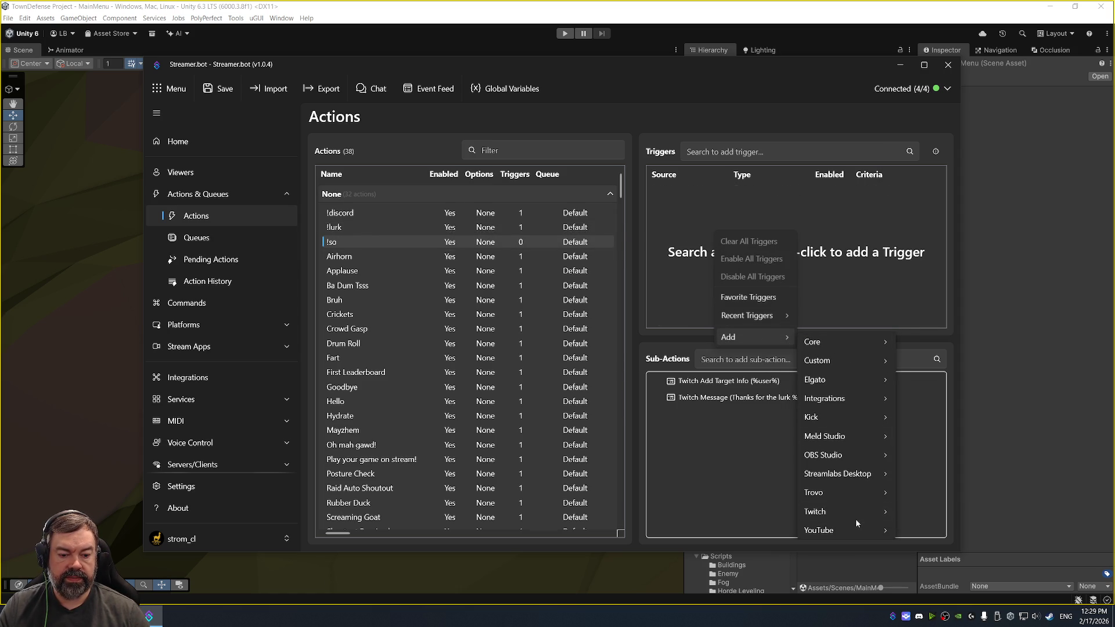
mouse_move(871, 512)
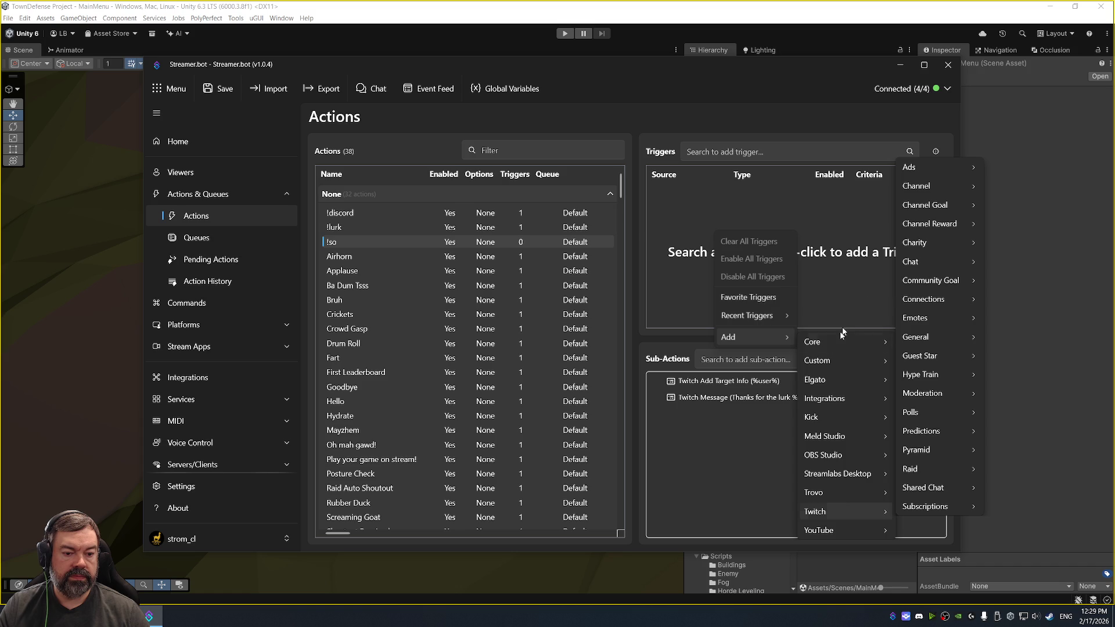
mouse_move(843, 345)
mouse_move(952, 130)
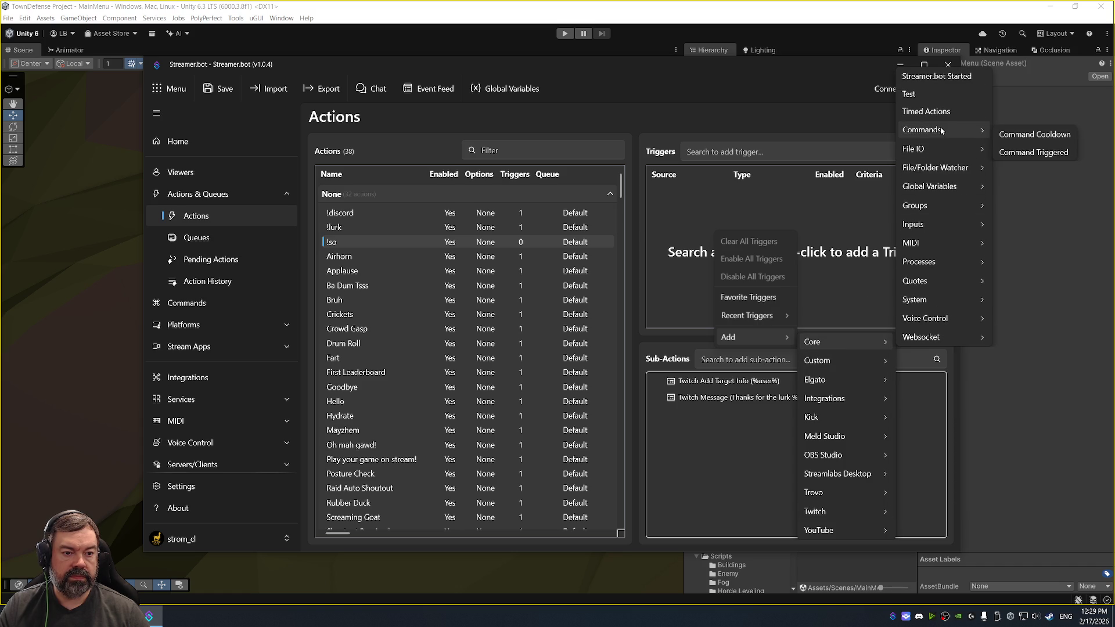
click(1032, 153)
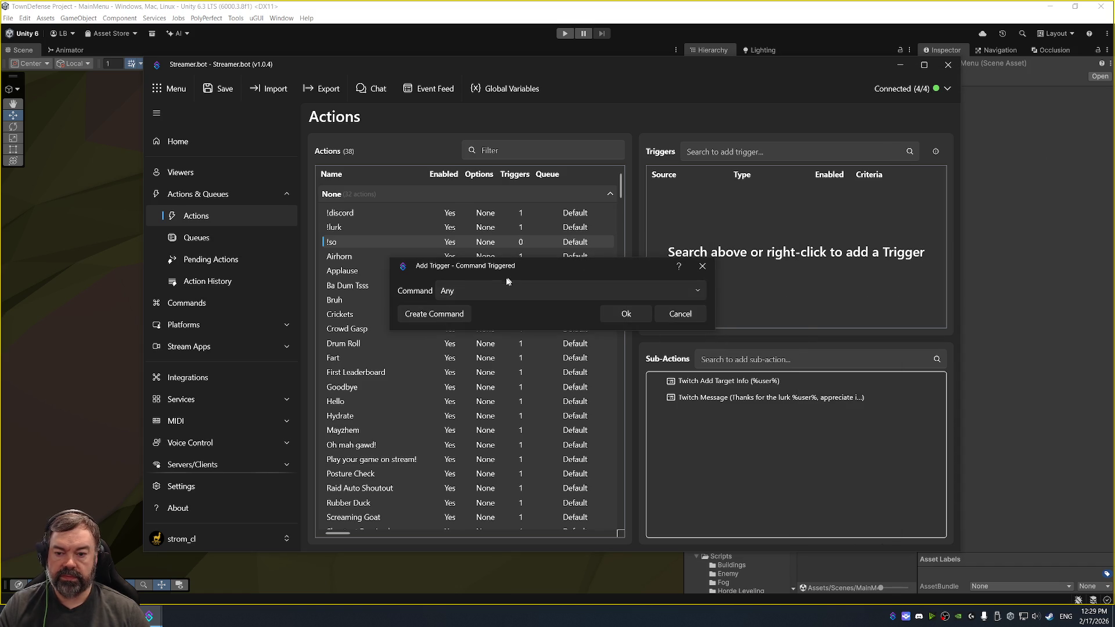
click(422, 318)
text(so)
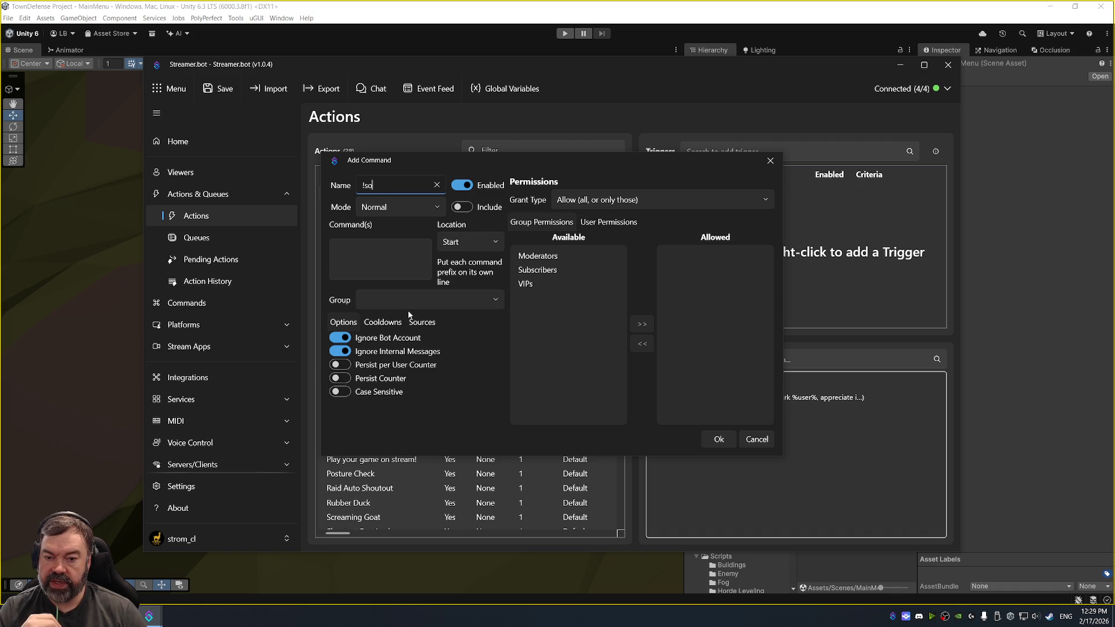
- Set the !so command to deny Subscribers and VIPs, then save and confirm the trigger
double_click(551, 257)
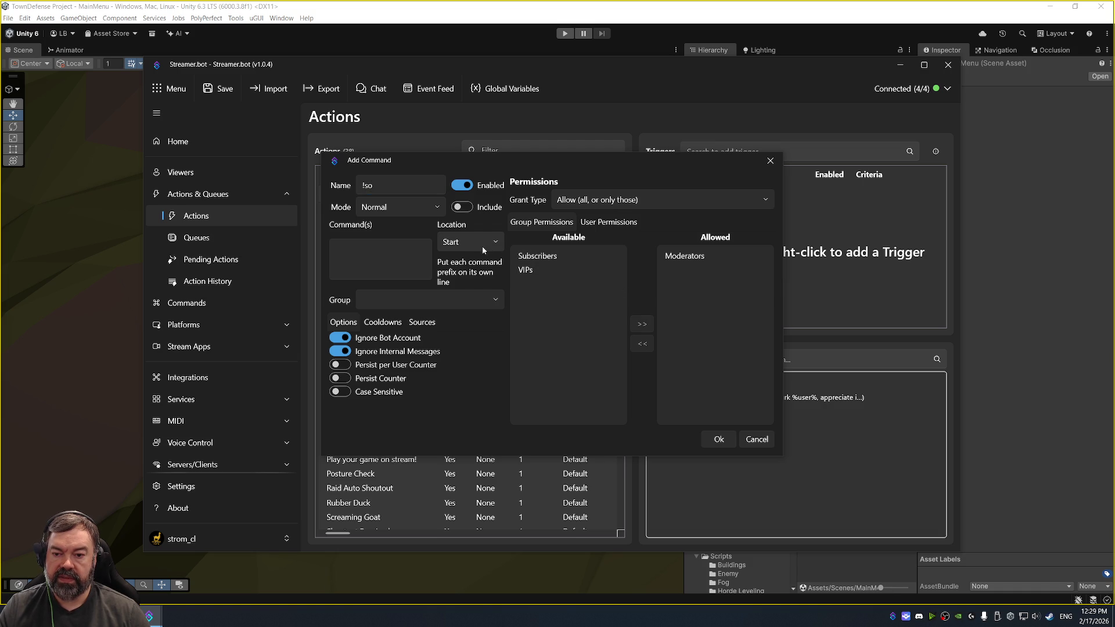
click(705, 198)
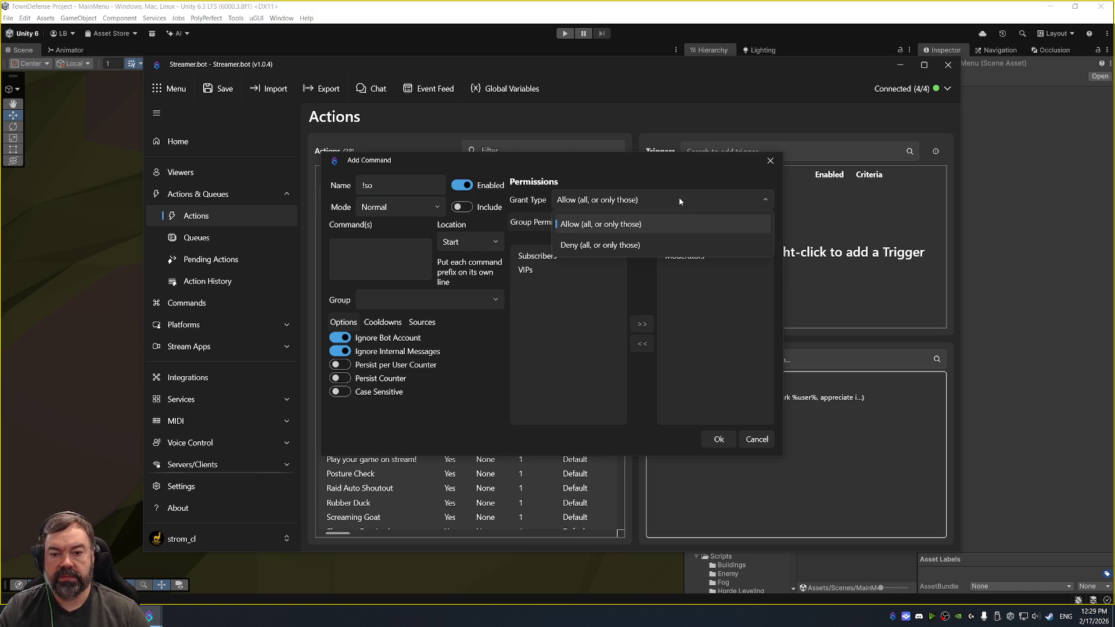
click(639, 243)
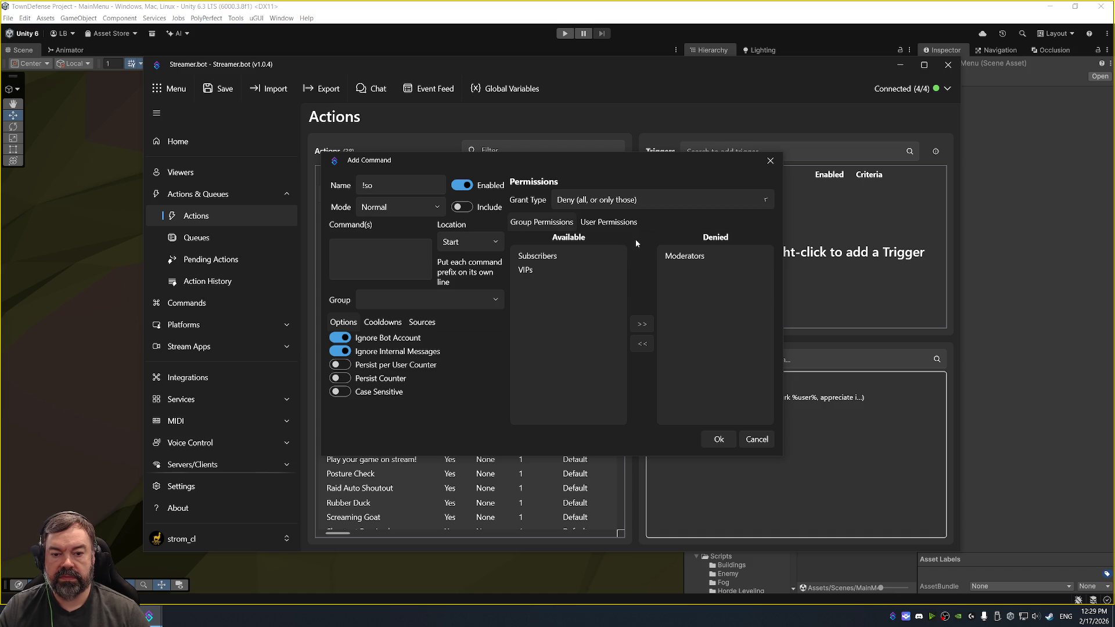
click(616, 222)
click(549, 223)
click(683, 256)
click(642, 343)
double_click(560, 259)
double_click(561, 256)
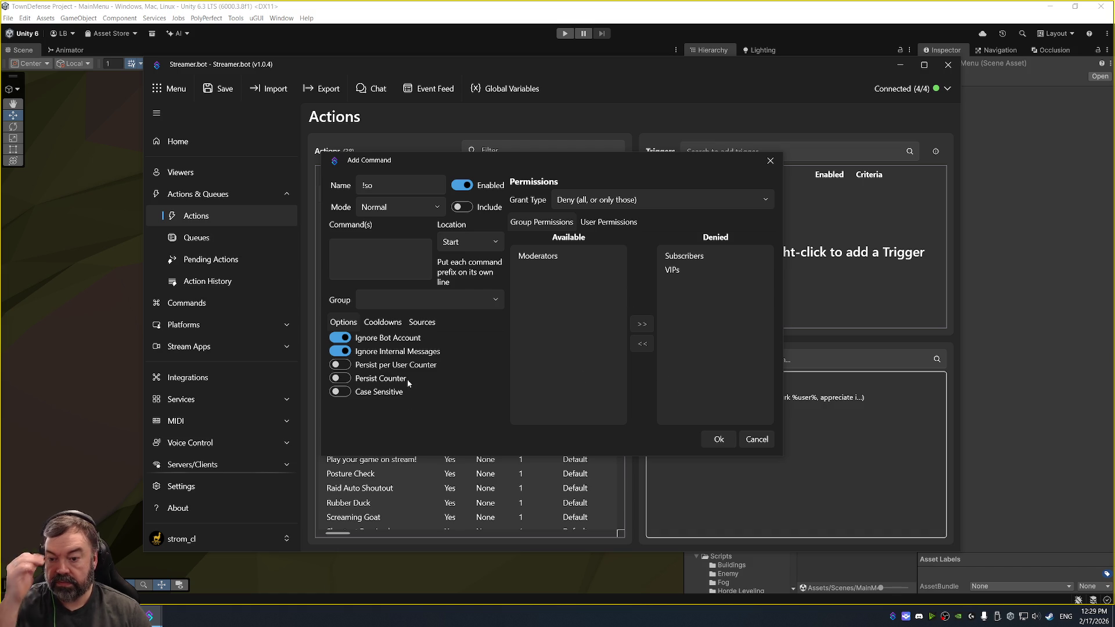
click(401, 249)
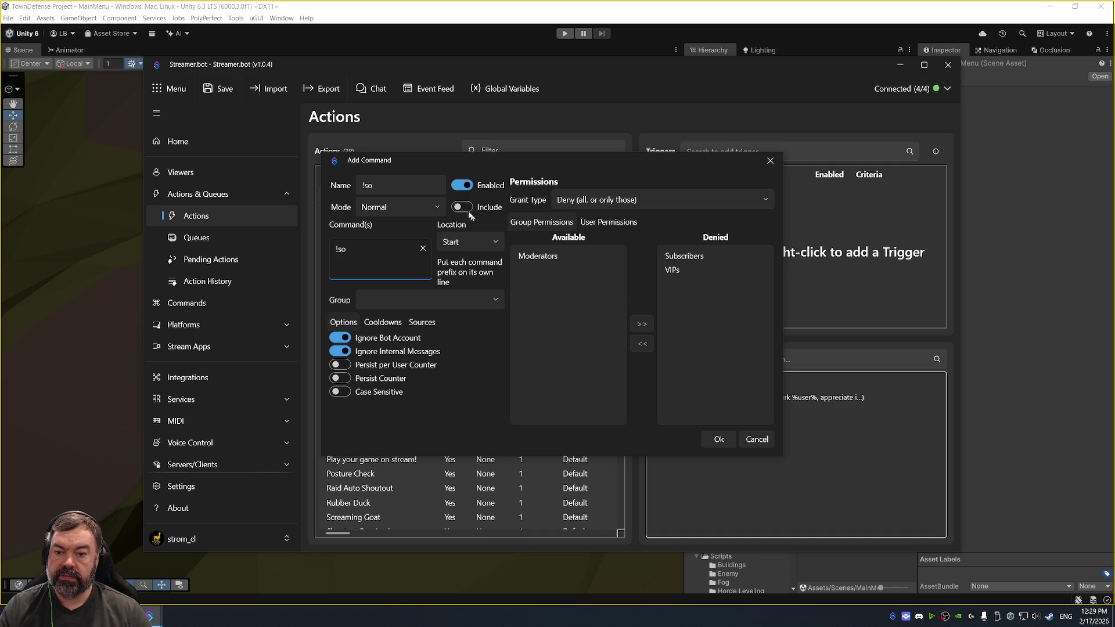
click(719, 440)
click(632, 317)
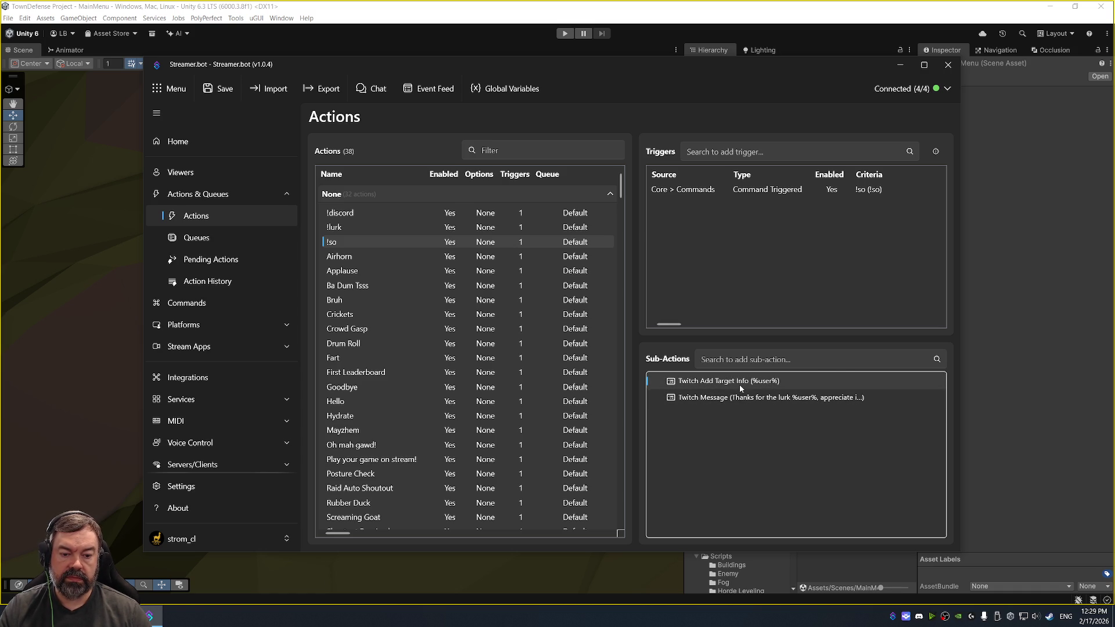
- Duplicate the Add Target Info sub-action and place the copy above the Twitch Message
double_click(740, 384)
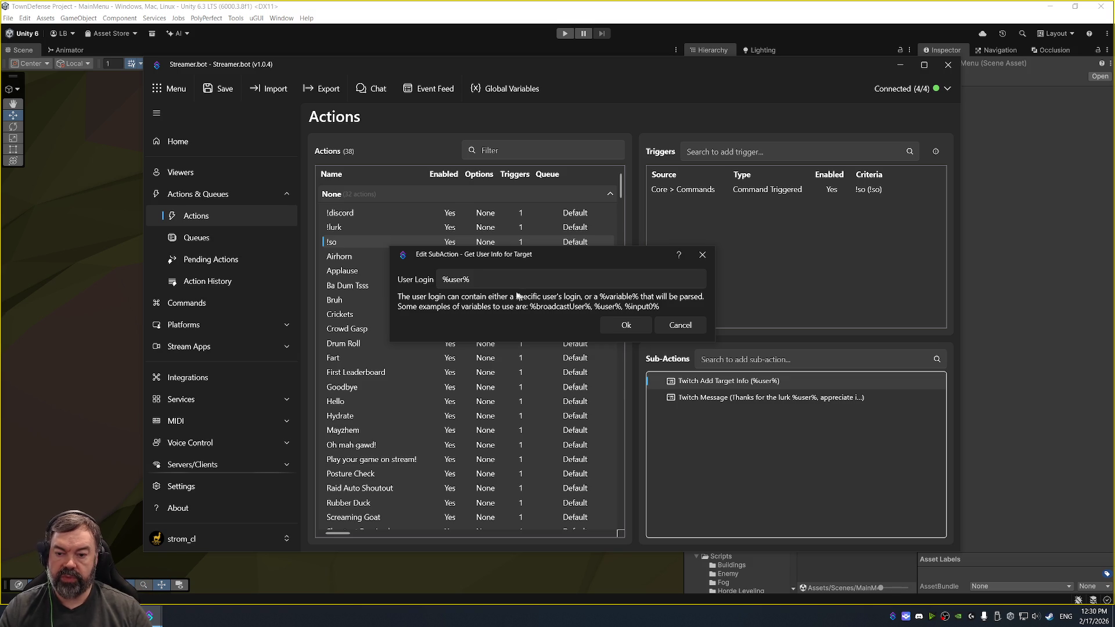
double_click(497, 280)
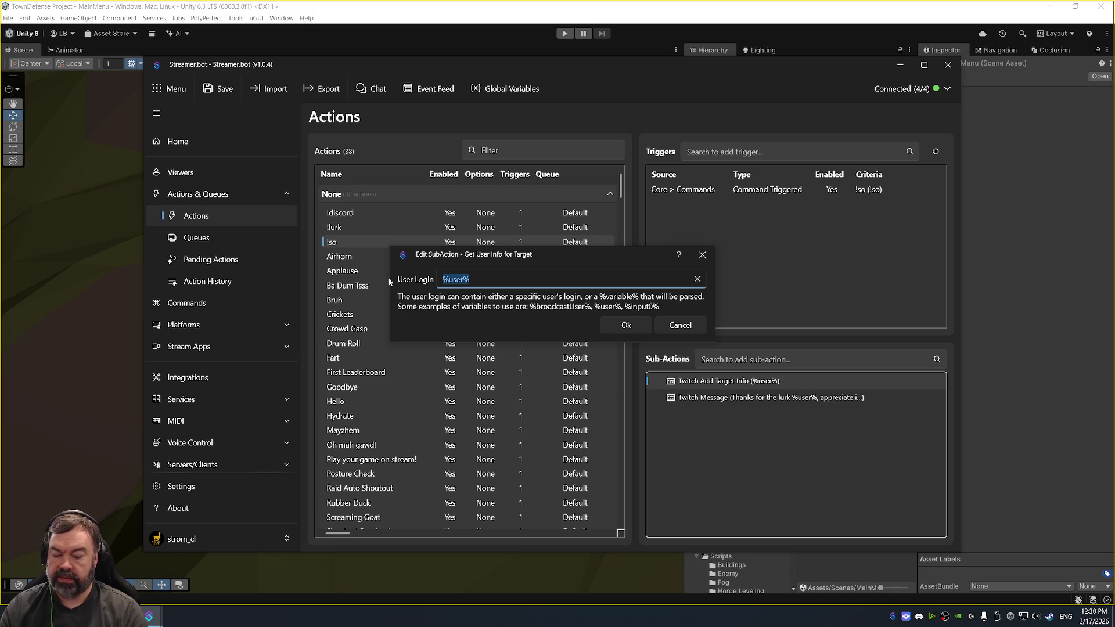
key(Escape)
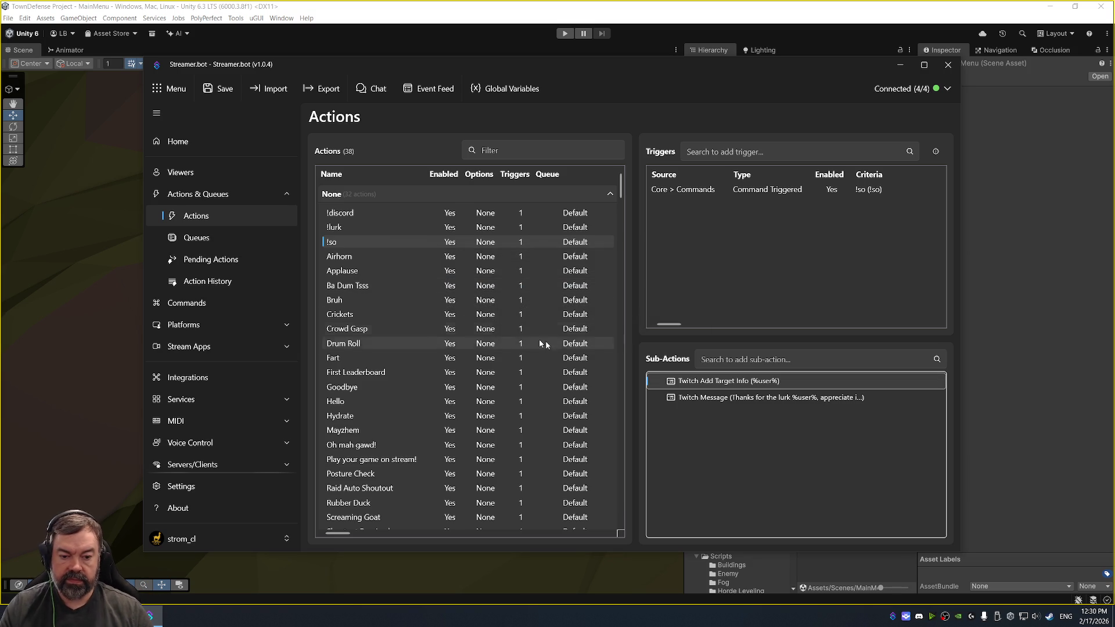
key(ctrl+c)
key(ctrl+v)
drag(726, 381, 739, 391)
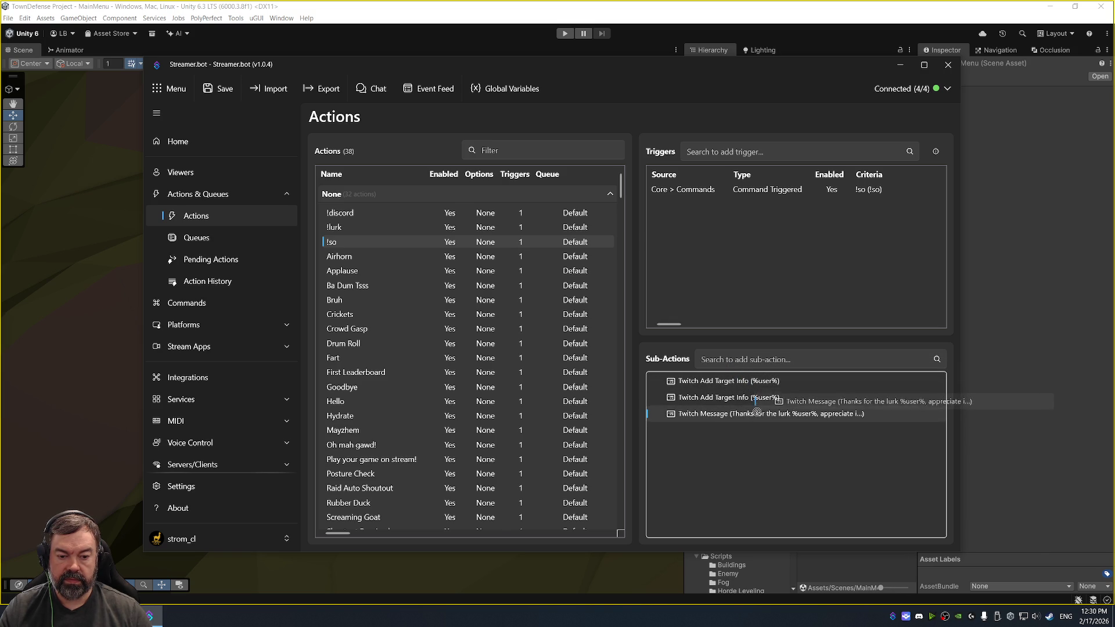
- Change the first Add Target Info sub-action's user login to %input0%
double_click(748, 385)
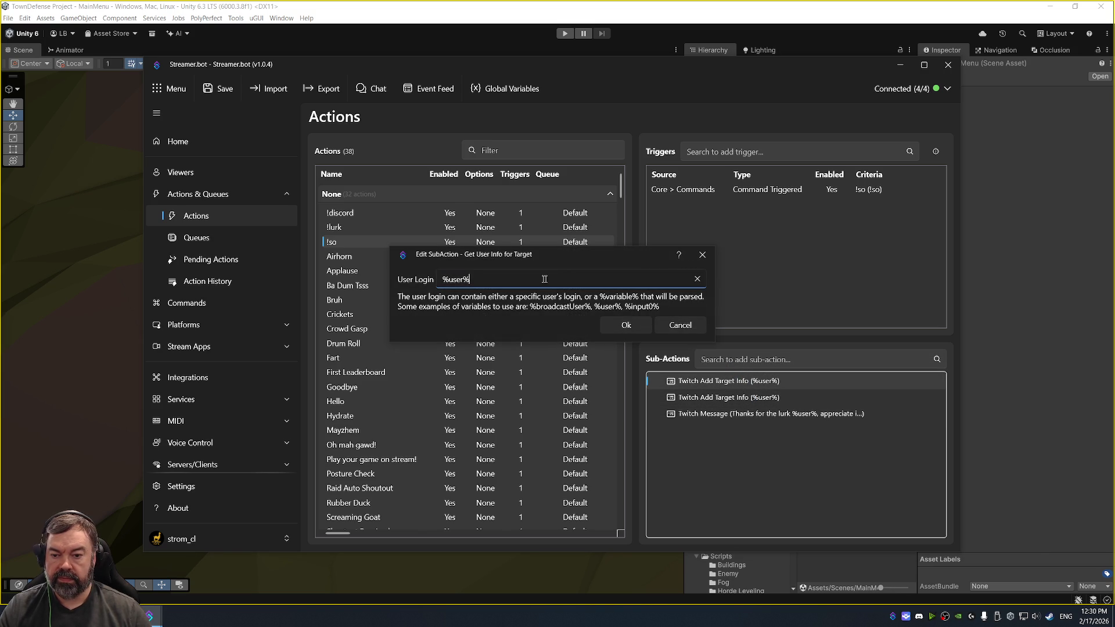
text(%input0)
key(BackSpace)
text(%)
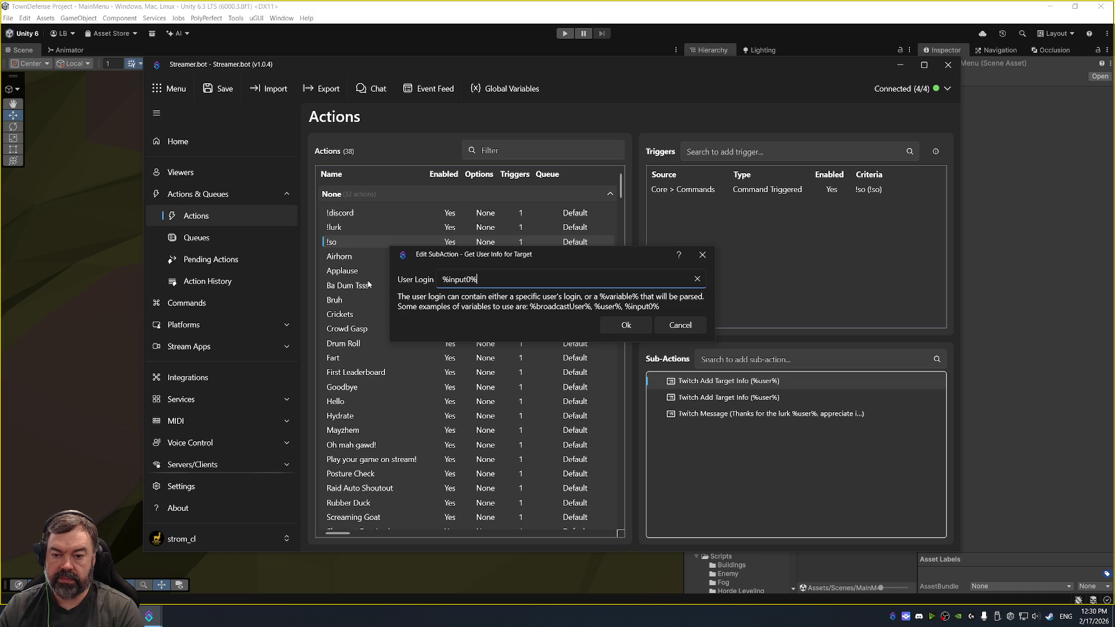
key(Return)
- Add a Twitch > Moderation > Send Shoutout sub-action targeting %input0%
right_click(735, 448)
mouse_move(794, 535)
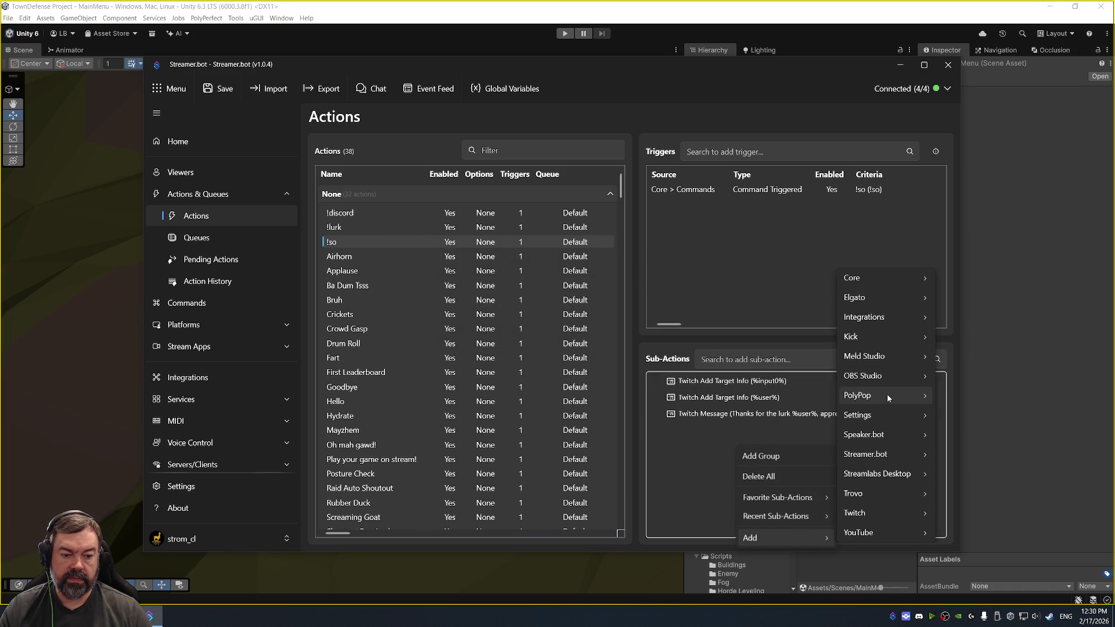
mouse_move(898, 451)
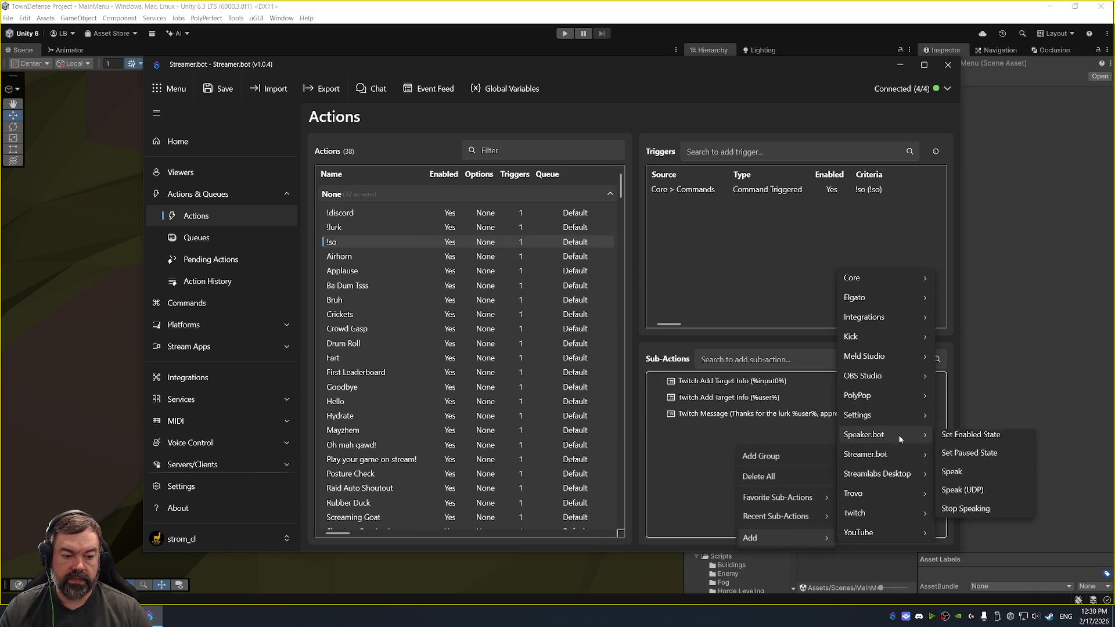
mouse_move(870, 512)
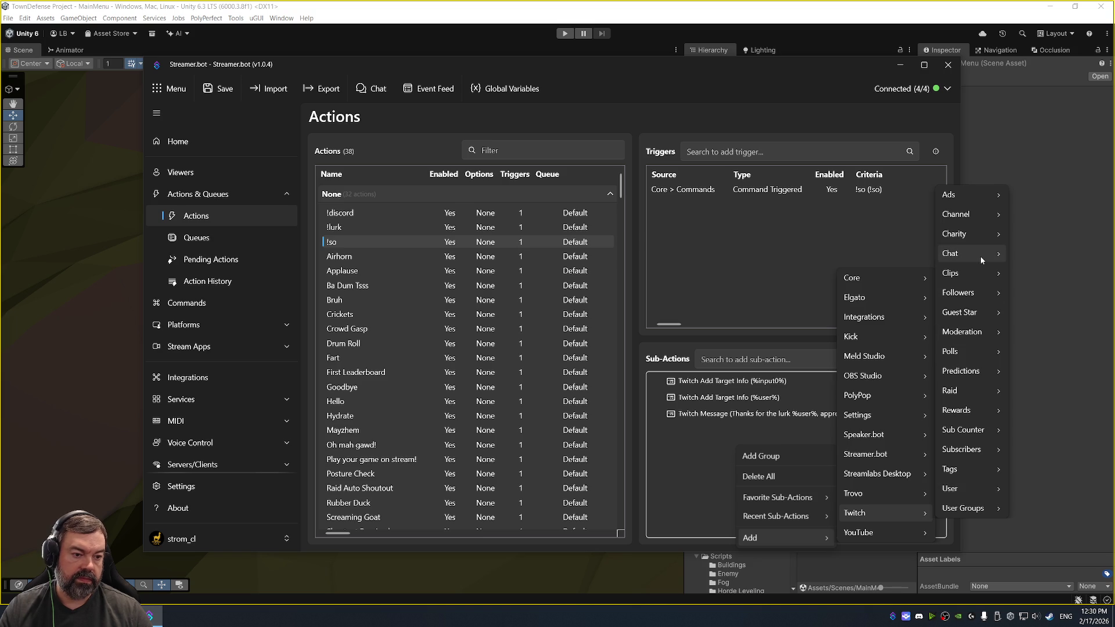
mouse_move(980, 256)
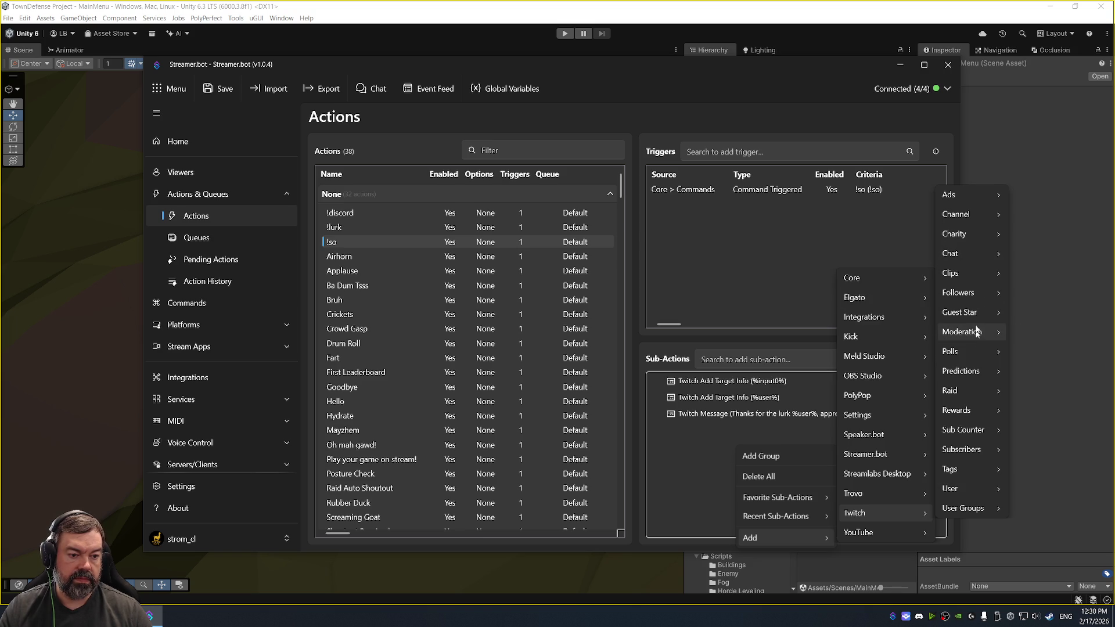
mouse_move(973, 216)
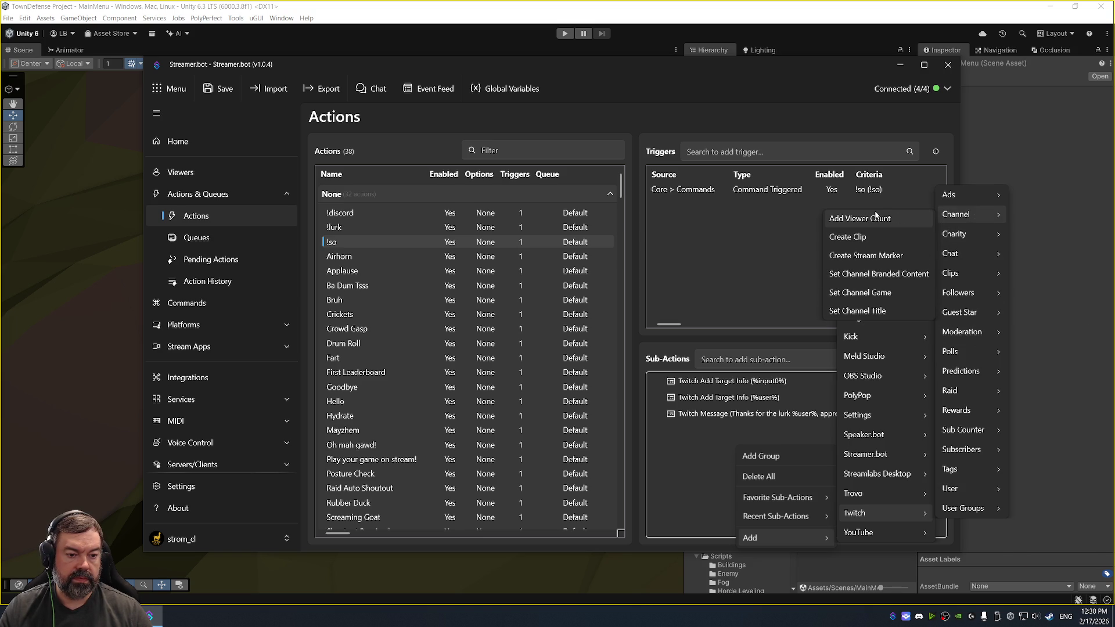
mouse_move(968, 313)
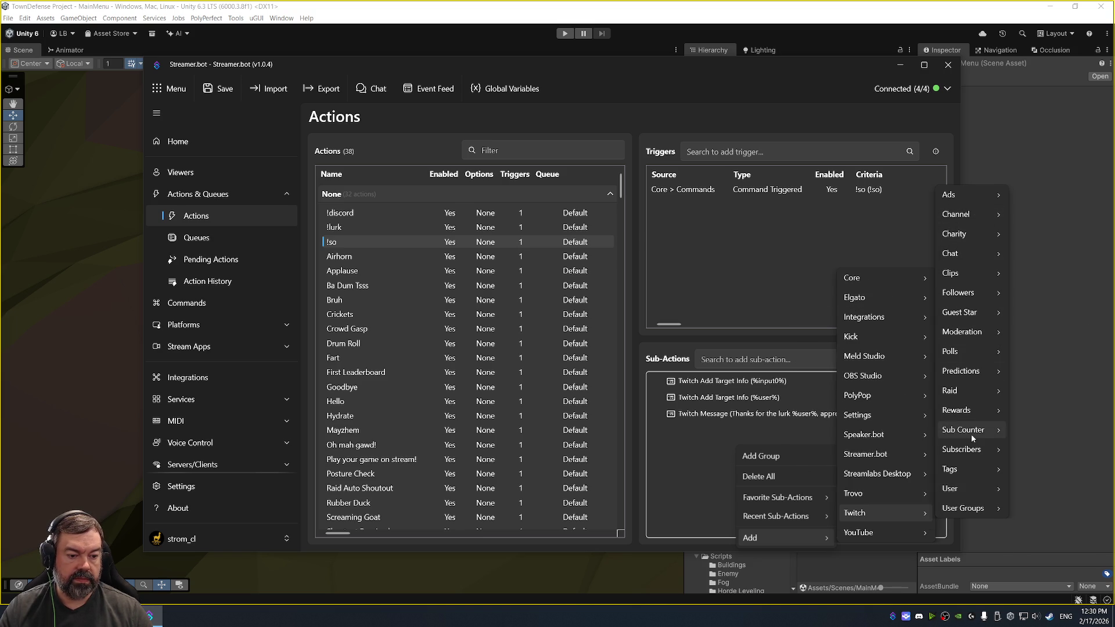
mouse_move(971, 373)
mouse_move(972, 333)
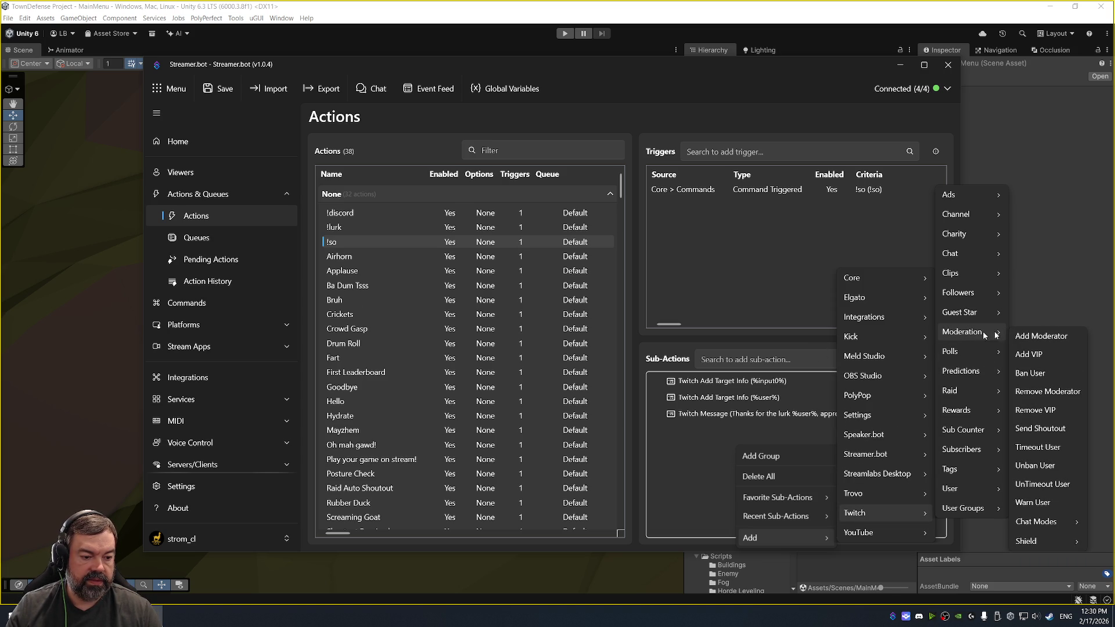
click(1039, 428)
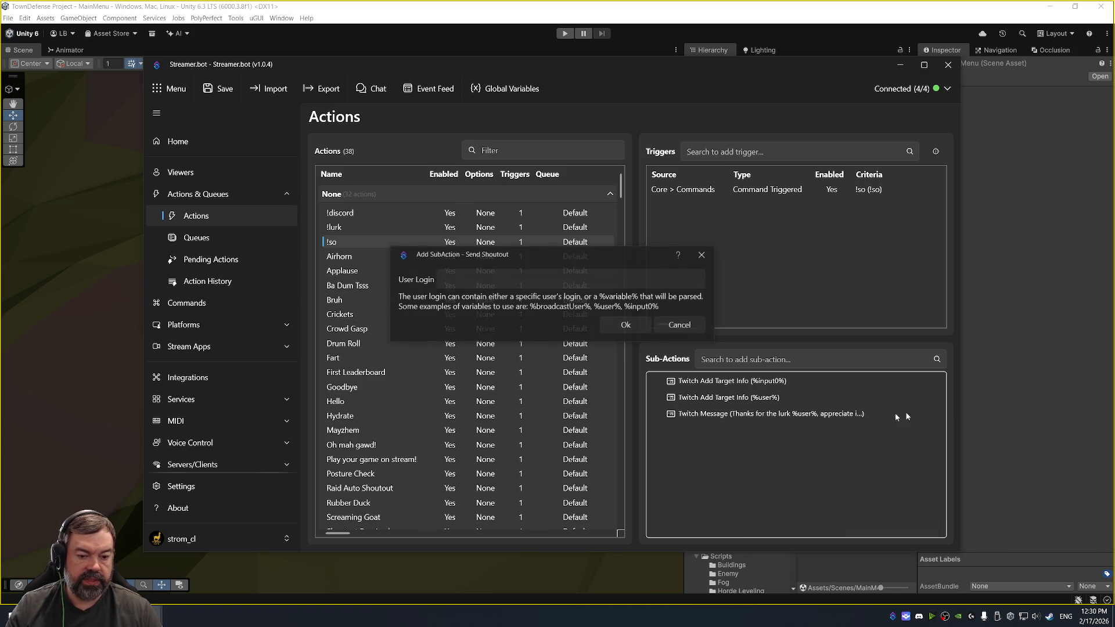
click(548, 283)
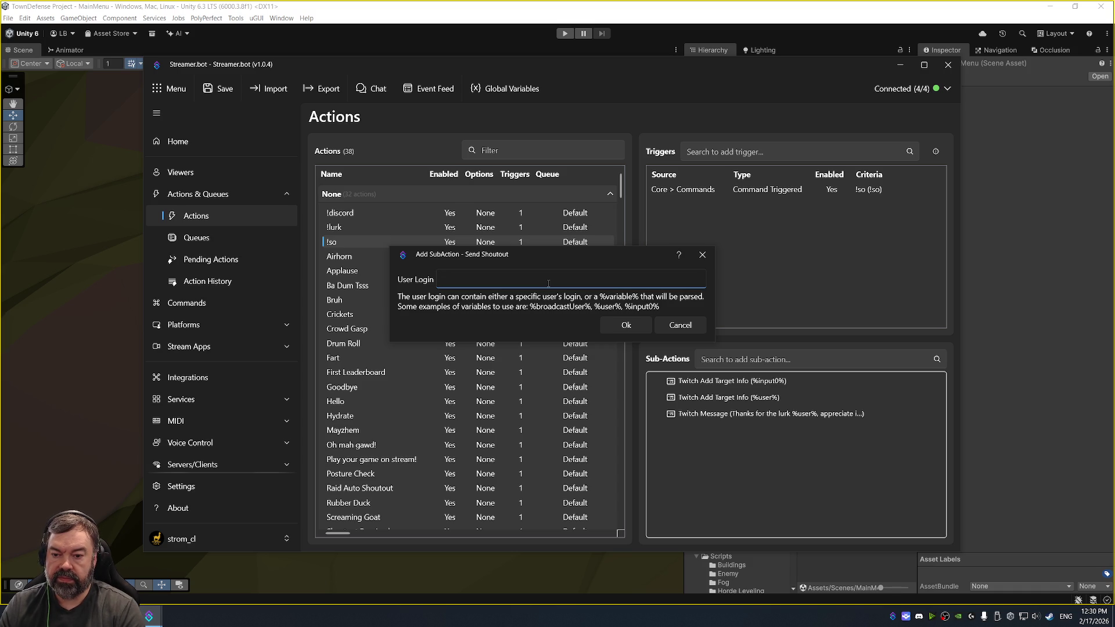
text(%)
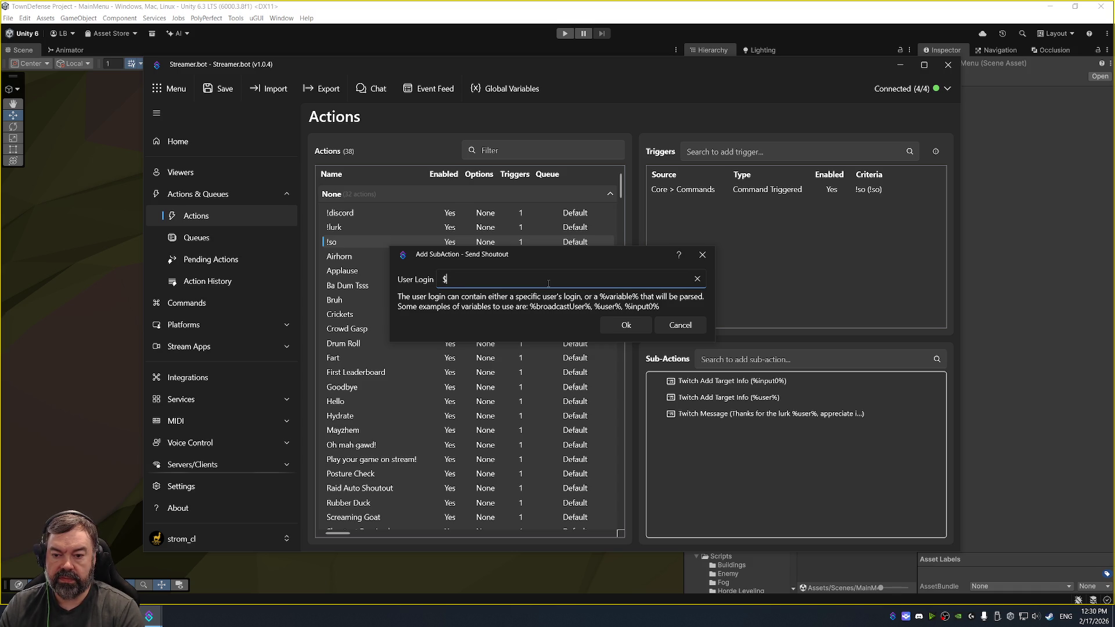
text(input0%)
key(Return)
- Move Send Shoutout to second place and delete the %user% Add Target Info sub-action
drag(736, 430, 763, 394)
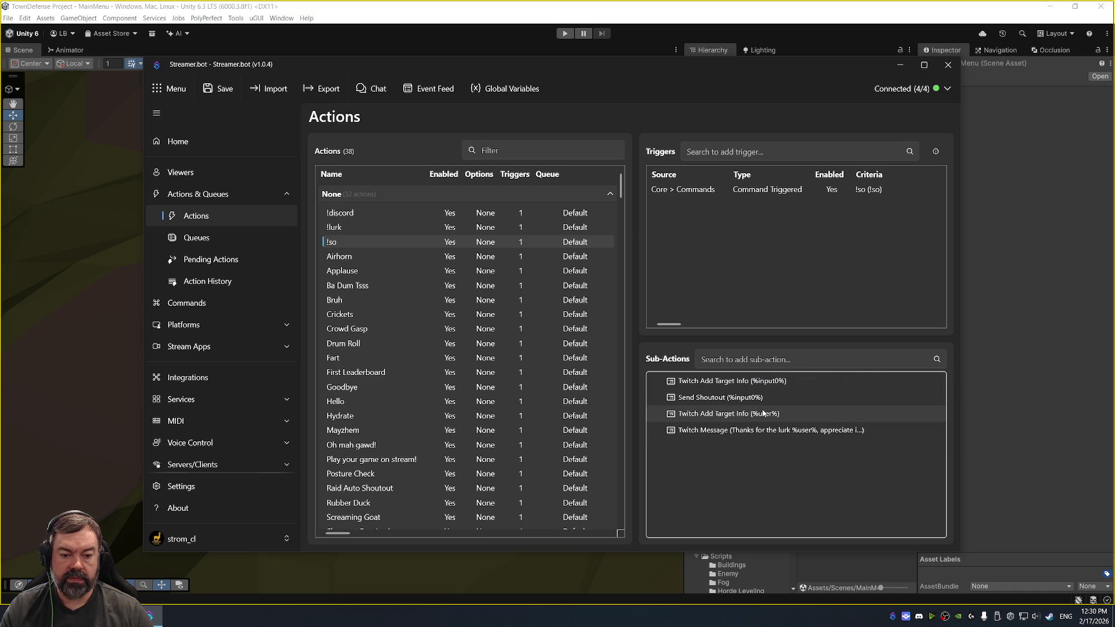
click(745, 414)
key(Delete)
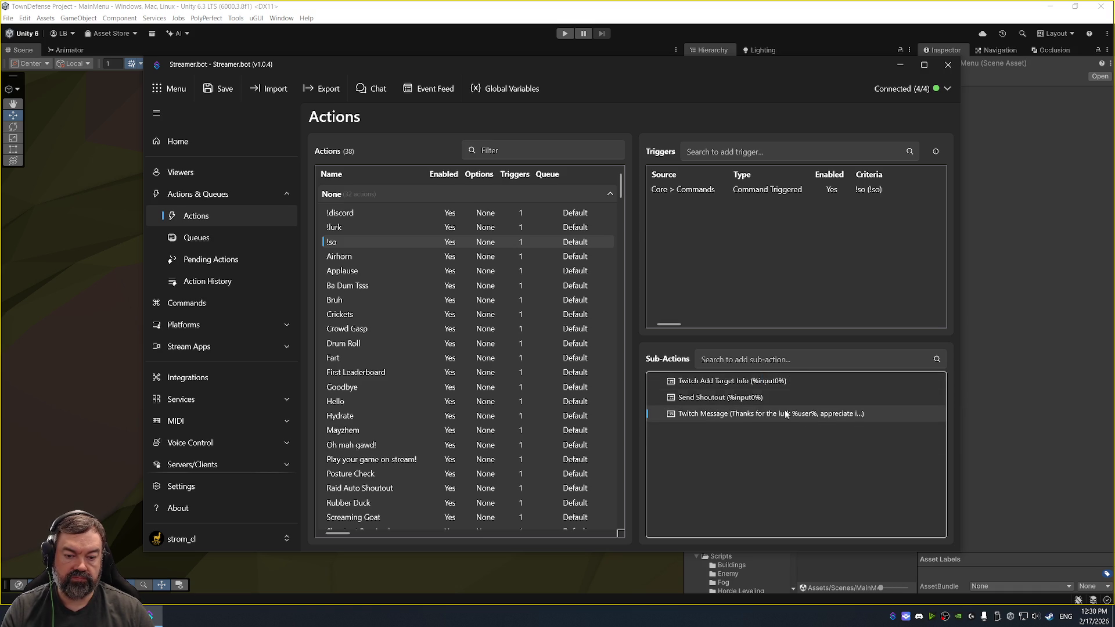
right_click(392, 244)
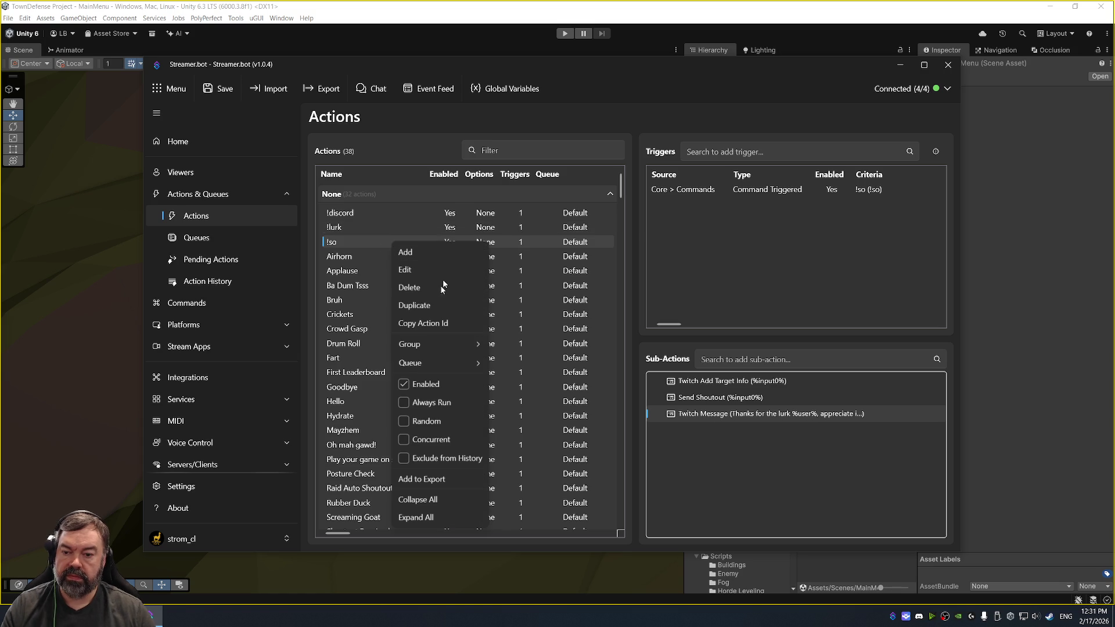
- Turn off the !so action's Enabled option and minimise Streamer.bot to reveal Unity
click(405, 386)
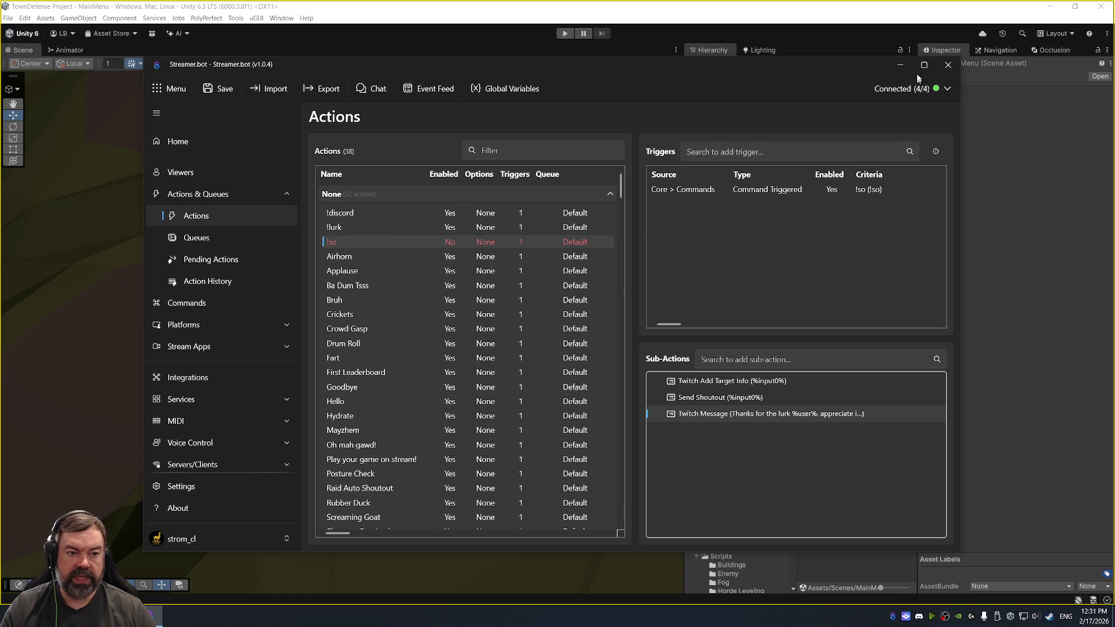
click(899, 64)
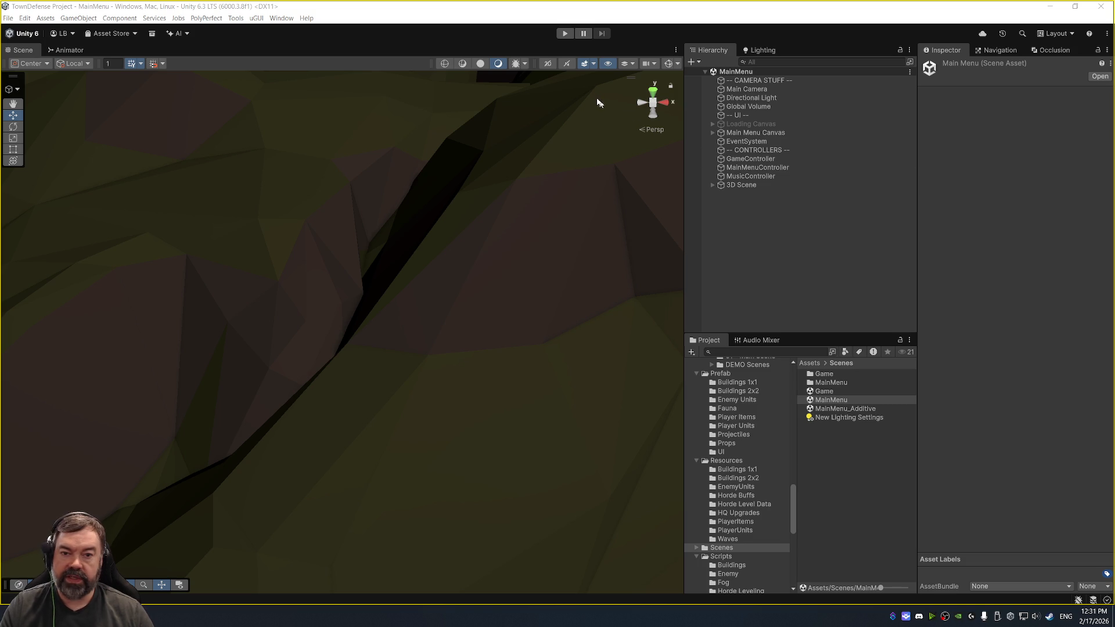
- Frame the motorway bridge edge piece in the Scene view, zoomed out over the town
scroll(383, 370, down, 2)
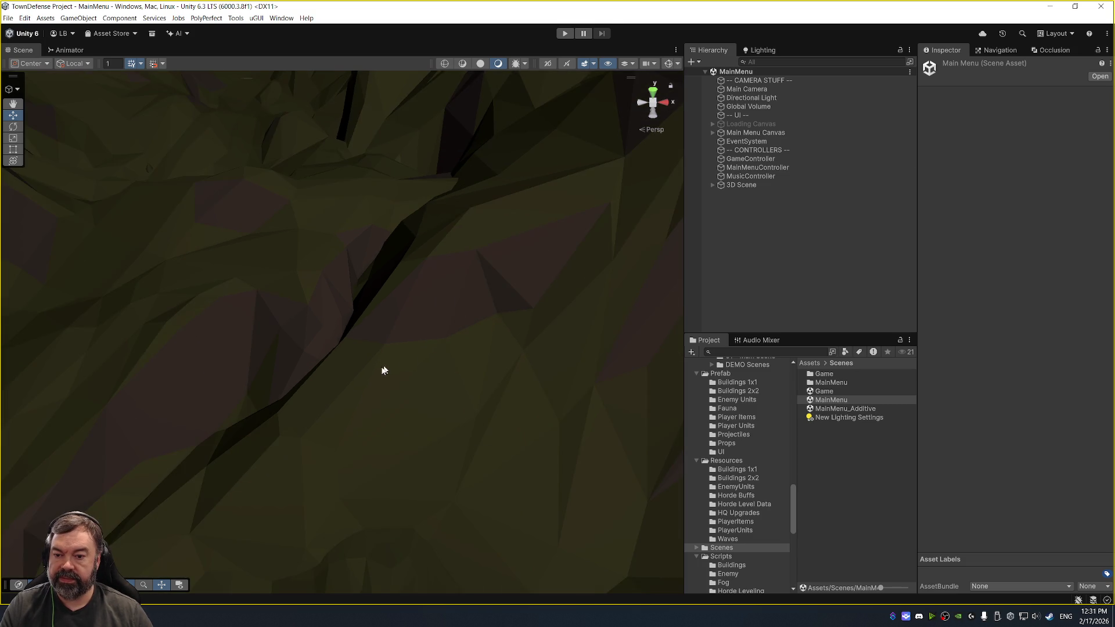
scroll(448, 326, down, 10)
drag(521, 348, 272, 215)
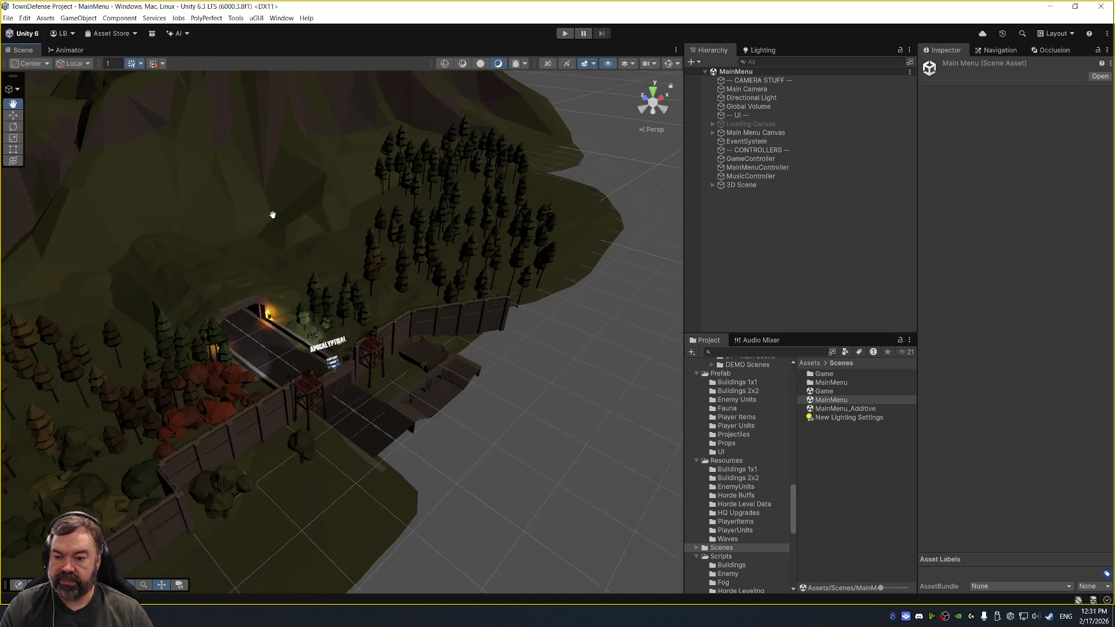
click(468, 379)
key(f)
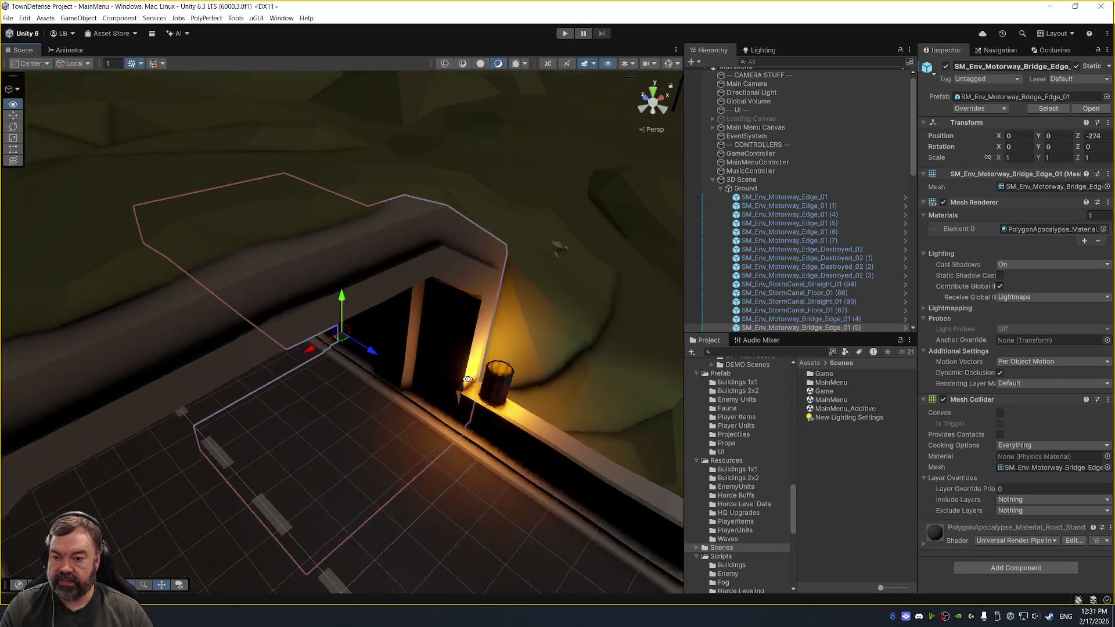
scroll(467, 379, down, 6)
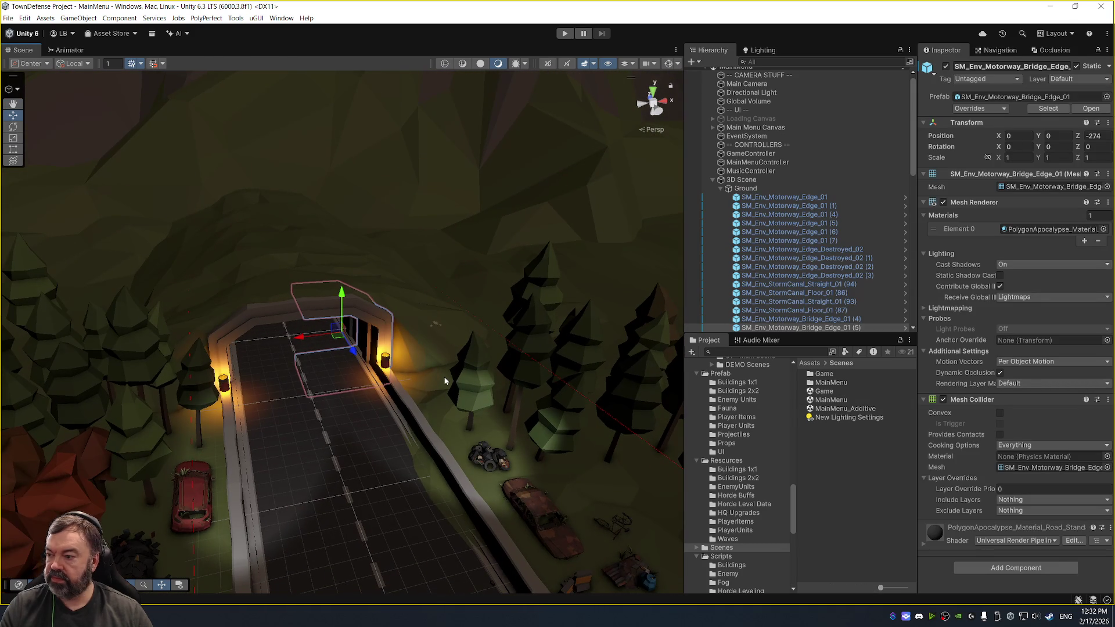
- Enter Play mode, lower the system volume, and select the Directional Light
click(564, 33)
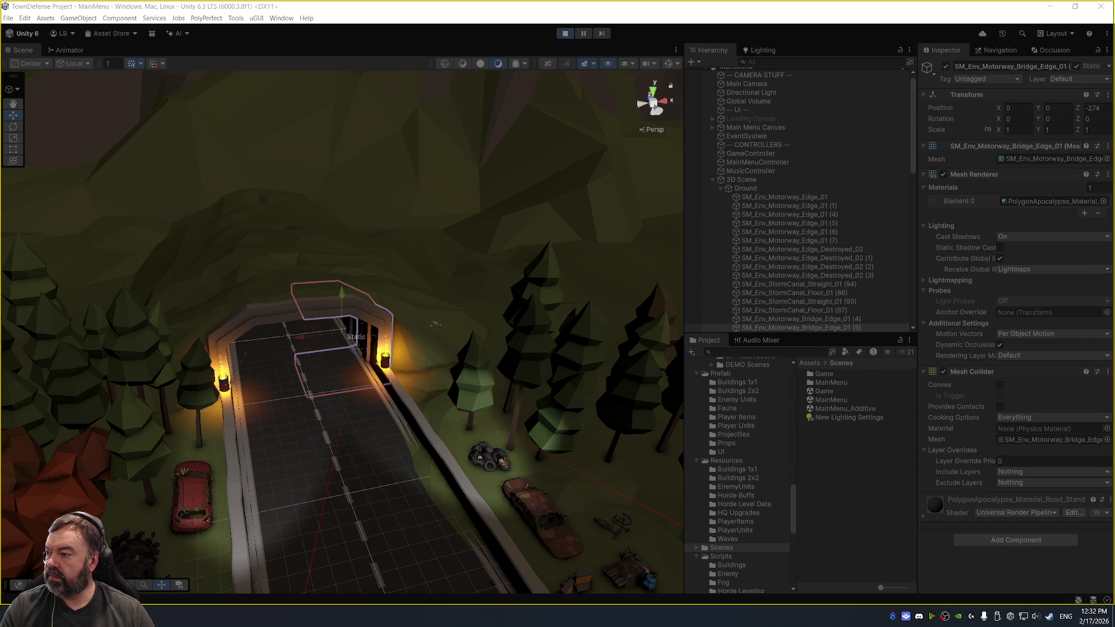
key(XF86AudioLowerVolume)
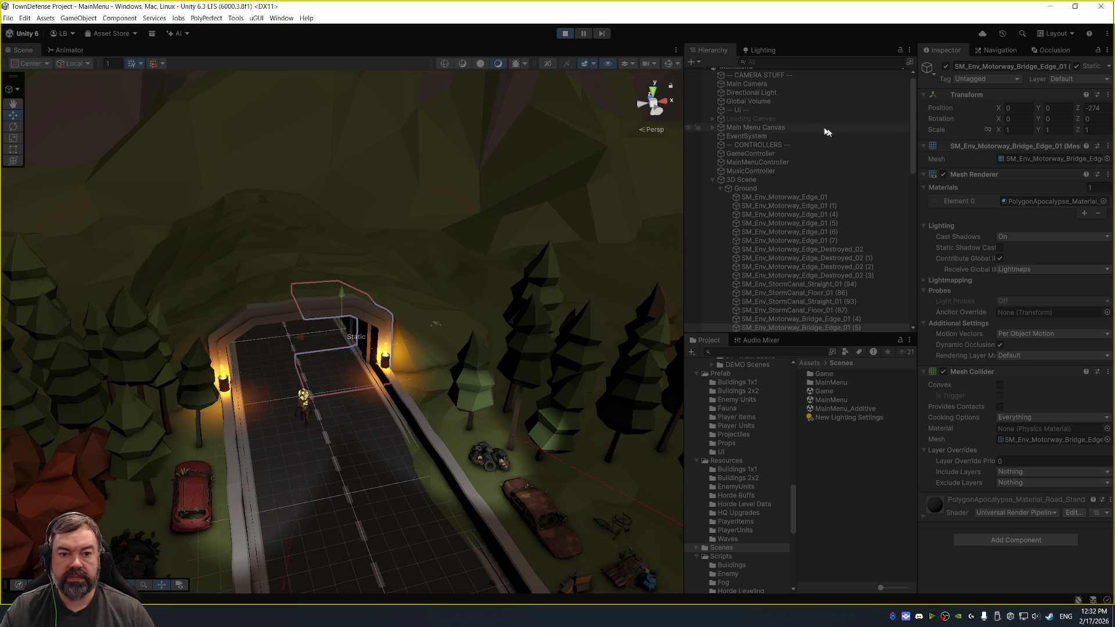
click(807, 93)
- Try Directional Light intensities 0.1, 0.2, 1, 0.5 and finally 0.3 during play
click(1023, 249)
text(.1)
key(Return)
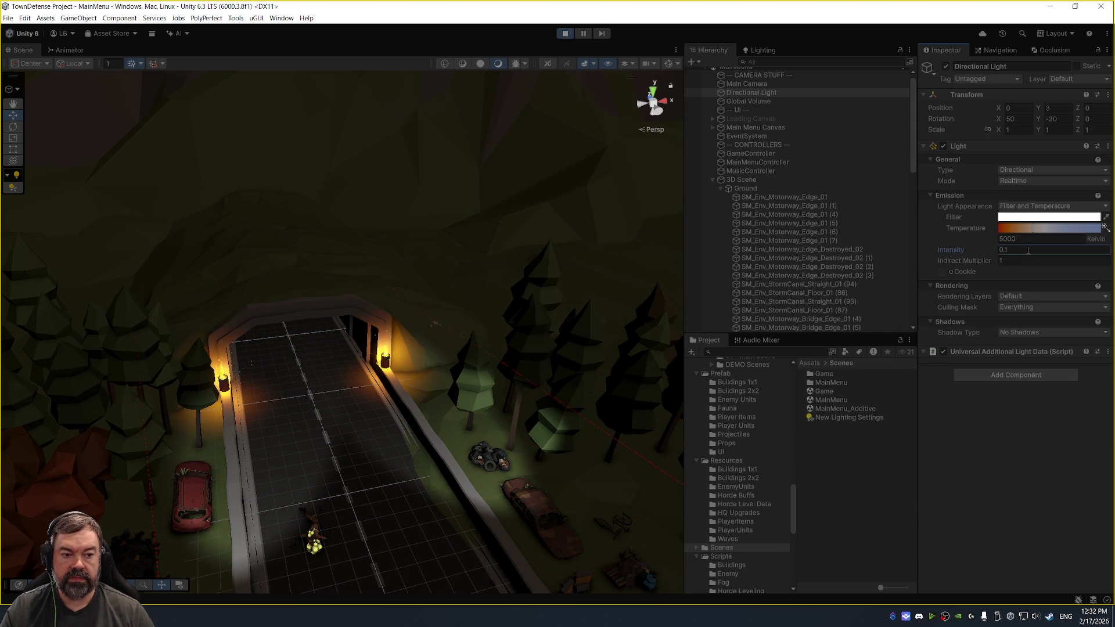
text(.2)
key(Return)
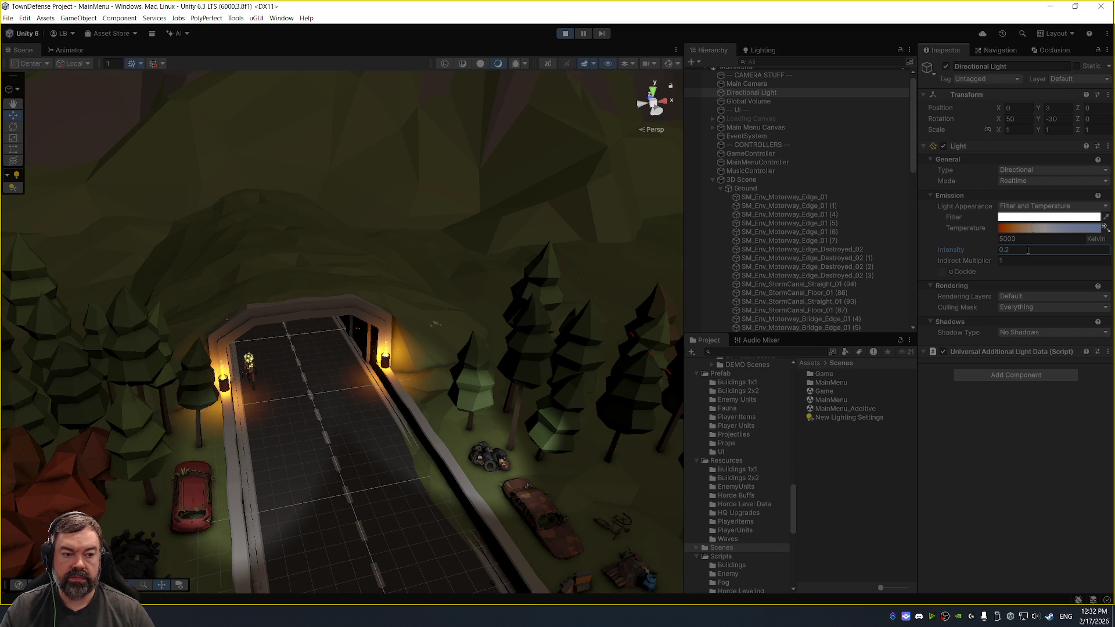
text(1)
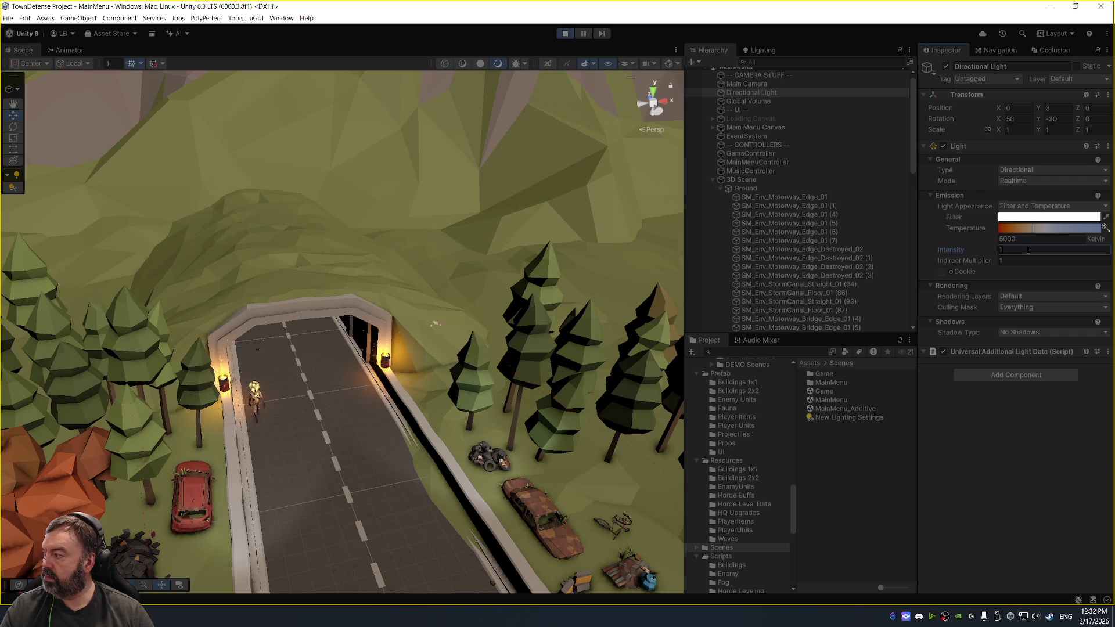
double_click(1027, 251)
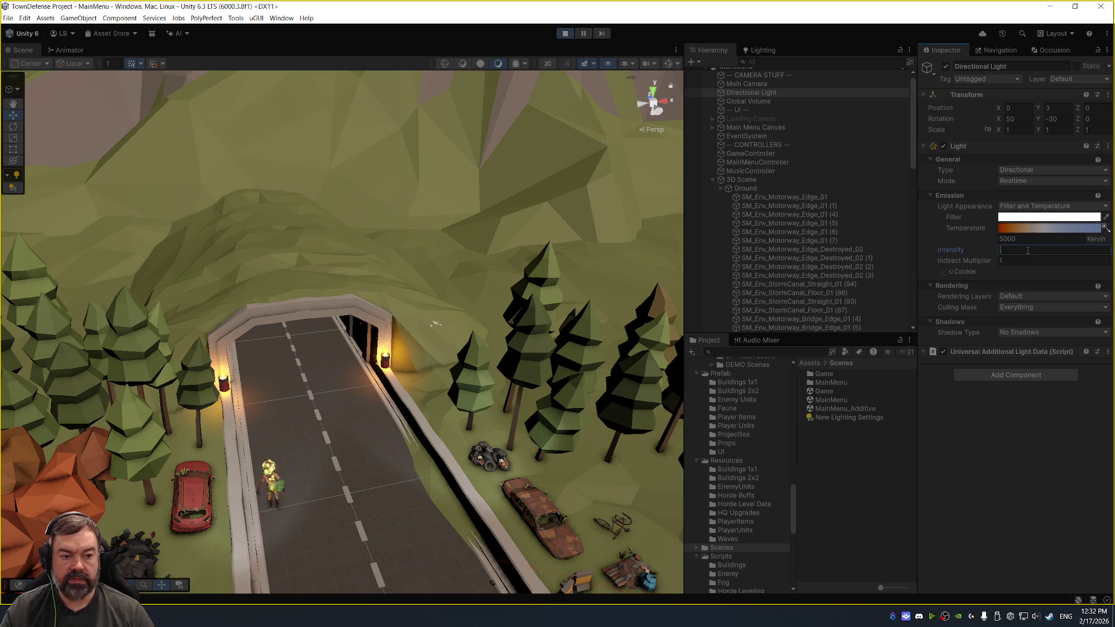
text(.5)
key(Return)
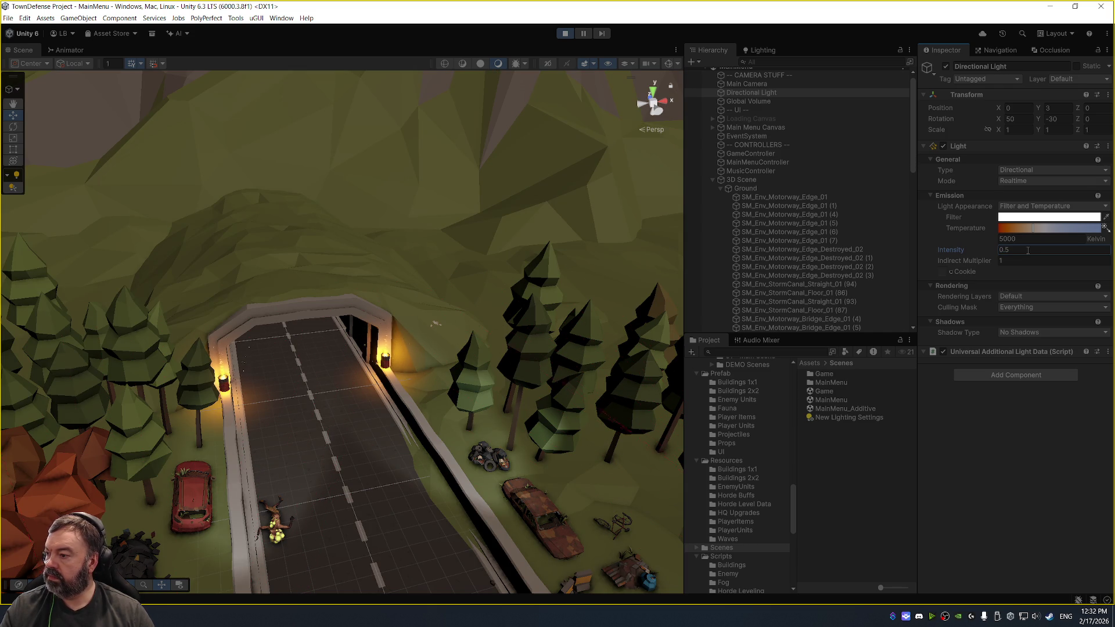
click(1027, 251)
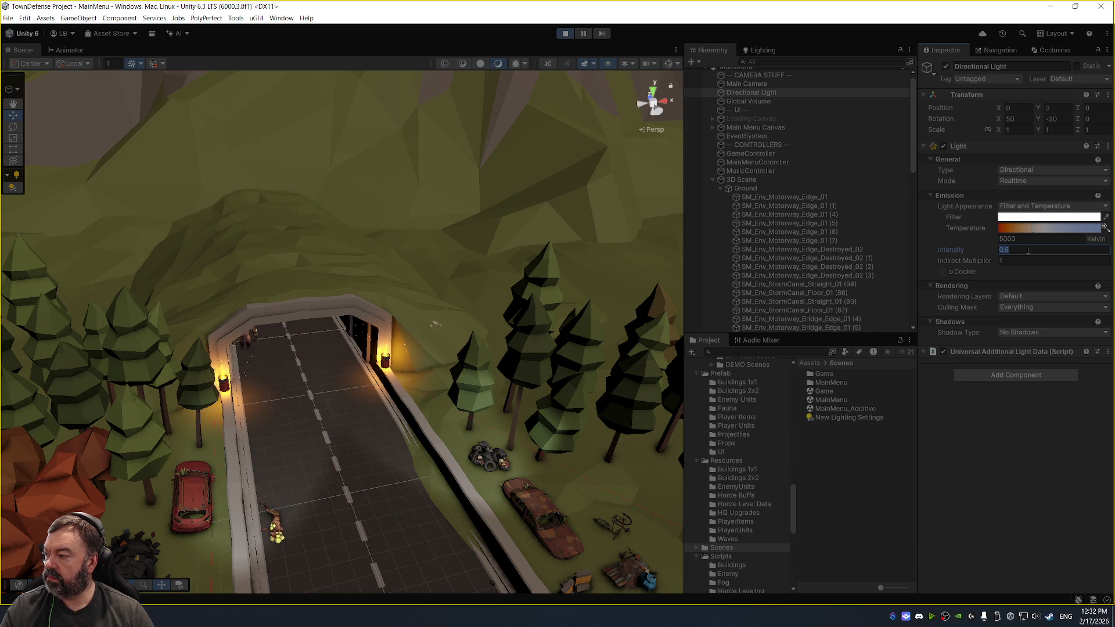
text(.3)
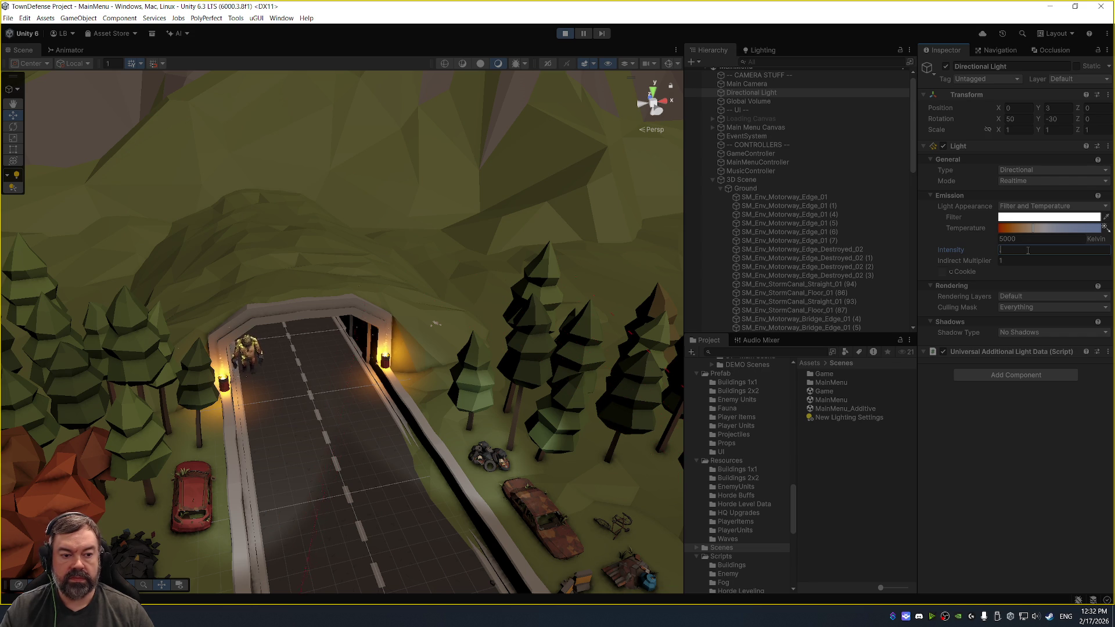
key(Return)
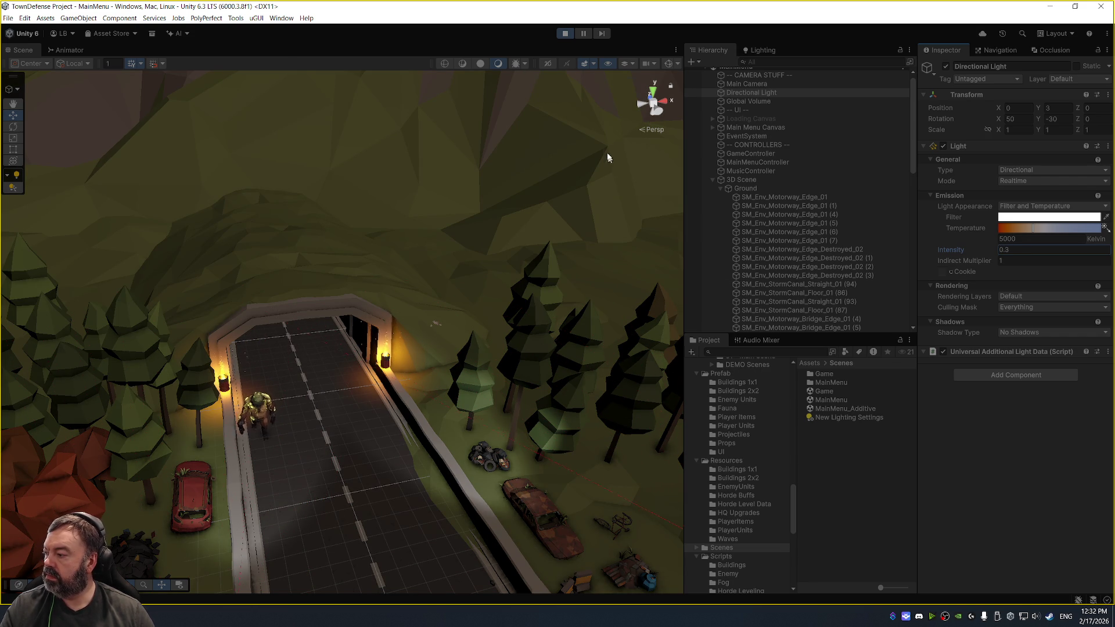
- Stop Play mode and re-enter the light intensity as 0.3
click(564, 33)
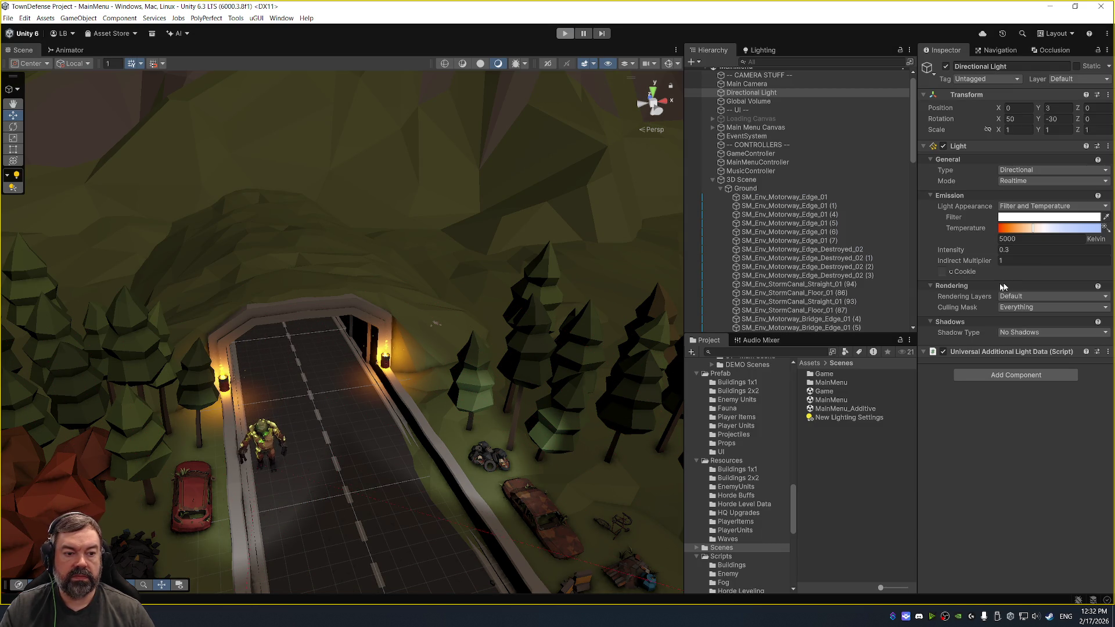
click(1040, 251)
text(0.3)
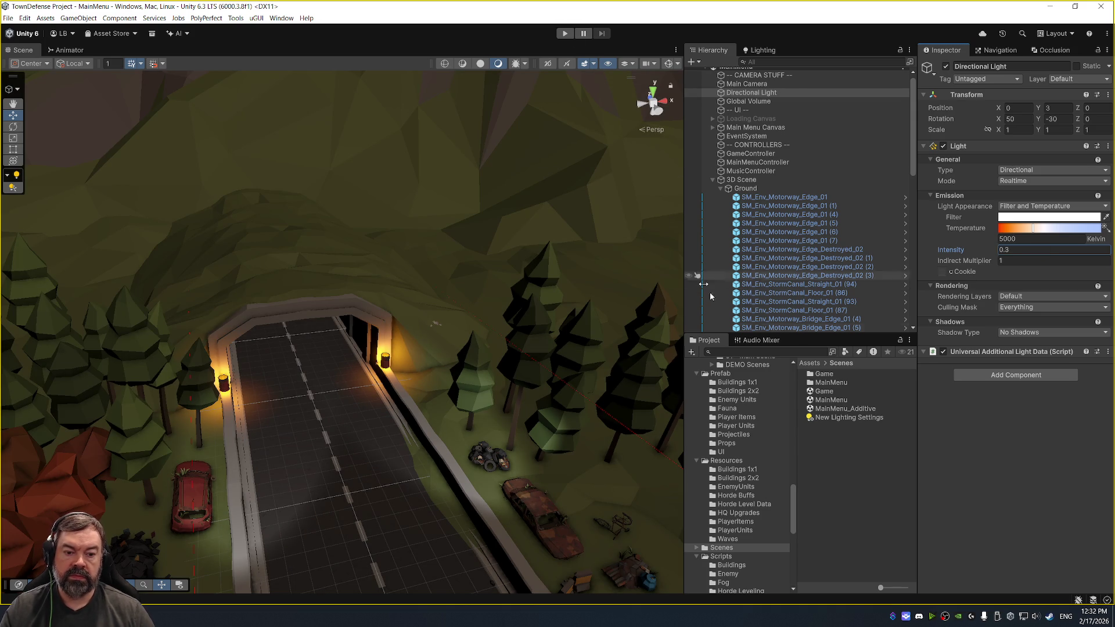
- Browse the Resources and Scenes folders and select the Game scene asset
click(746, 462)
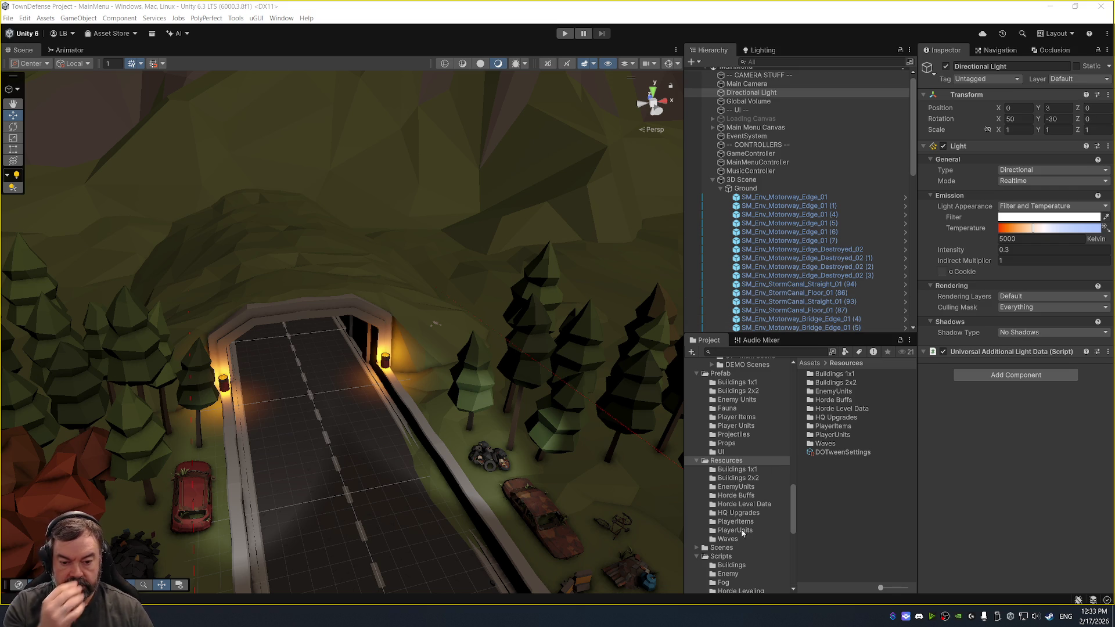
click(738, 548)
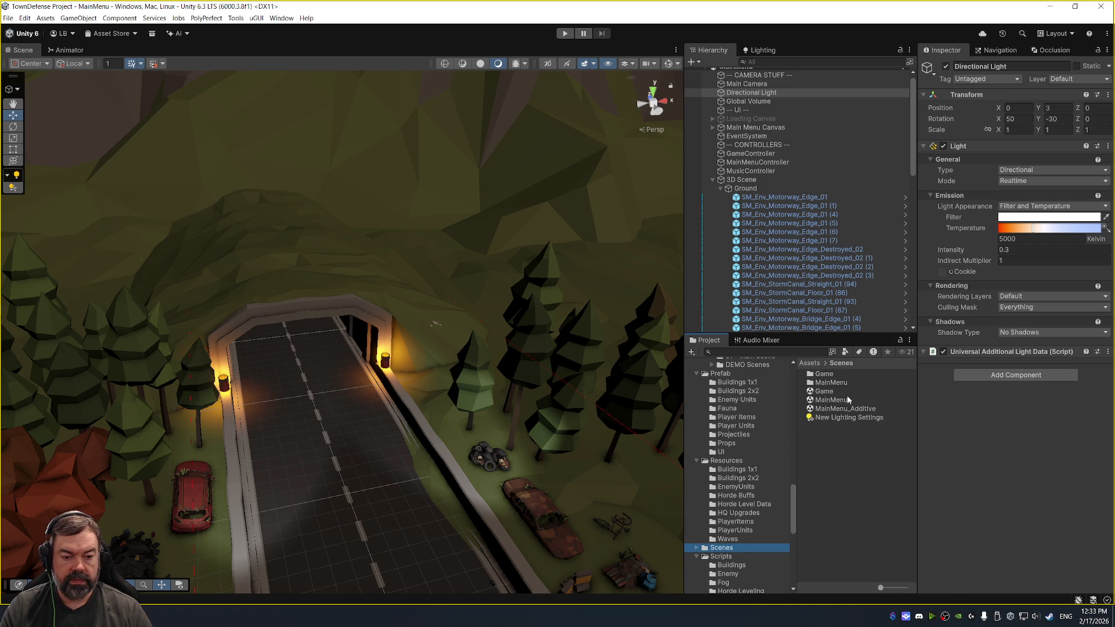
click(848, 390)
- Open the Game scene and create a RandomEvent folder inside Scripts
double_click(824, 391)
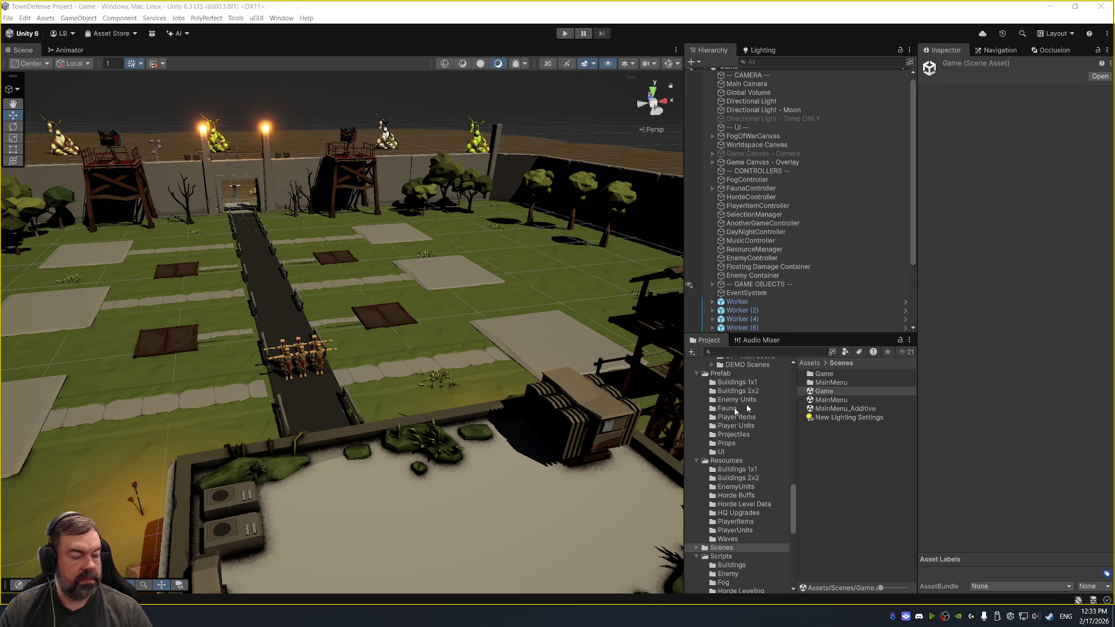
click(719, 557)
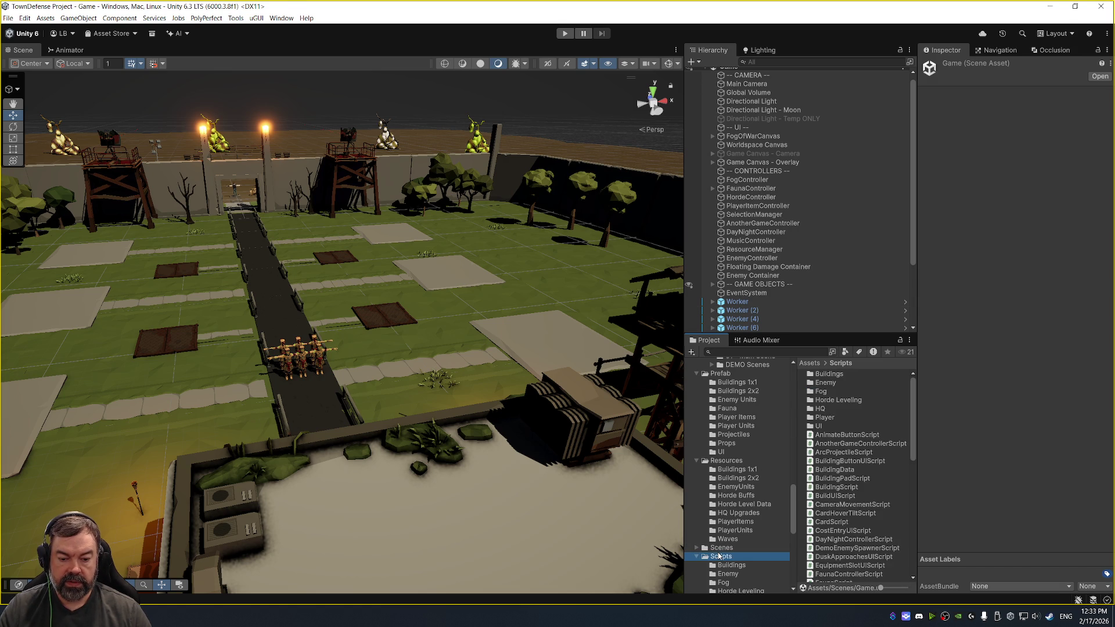
right_click(719, 556)
mouse_move(859, 295)
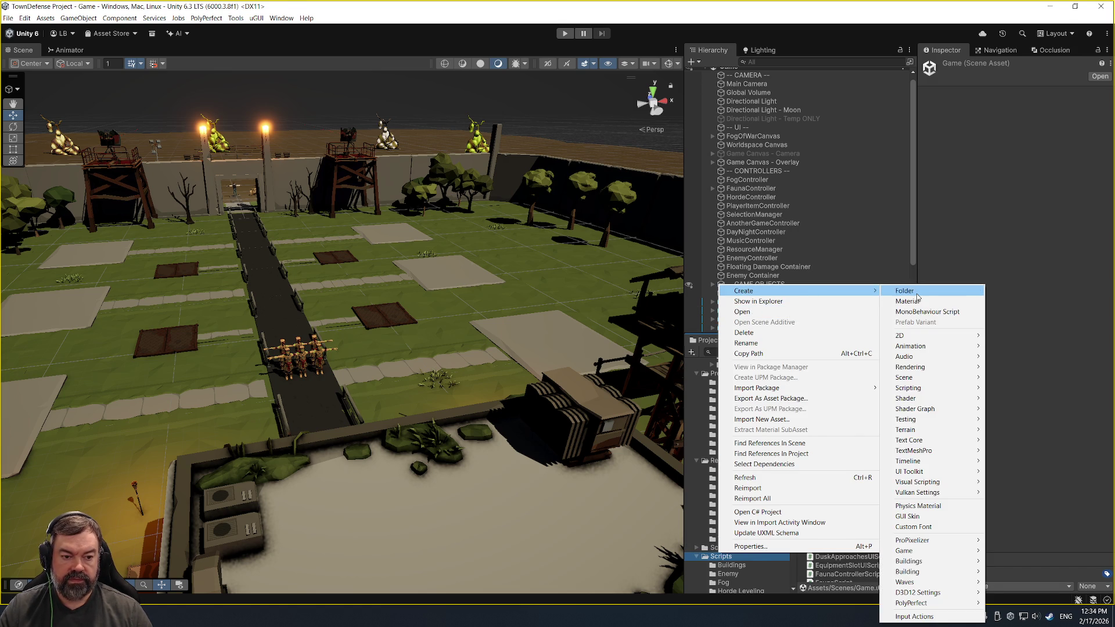
click(917, 293)
text(RandomEvent)
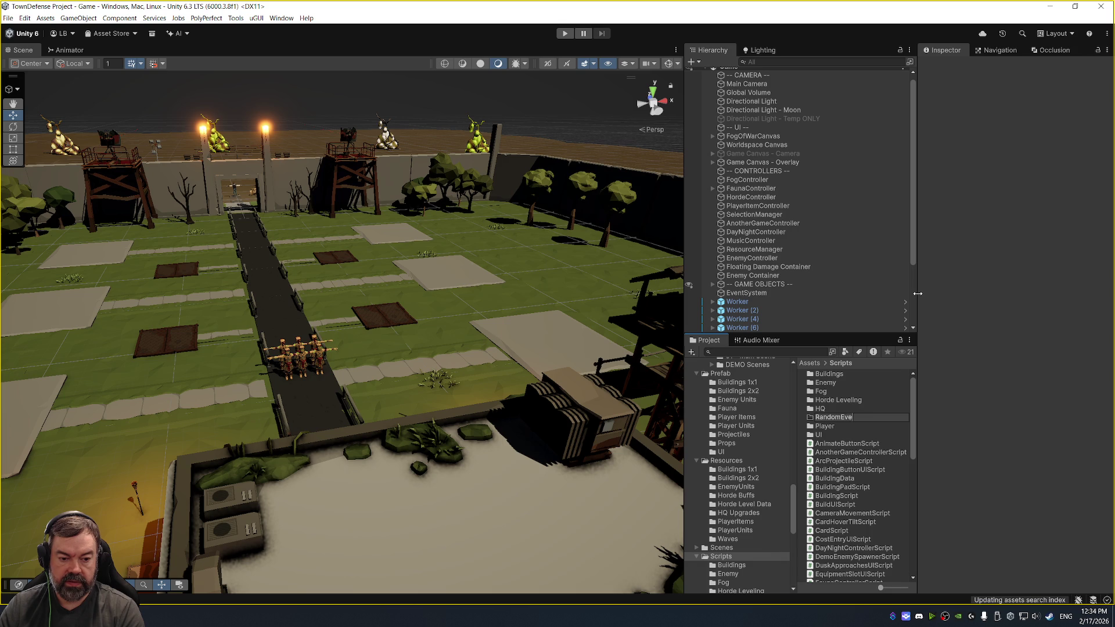
key(Return)
key(Return)
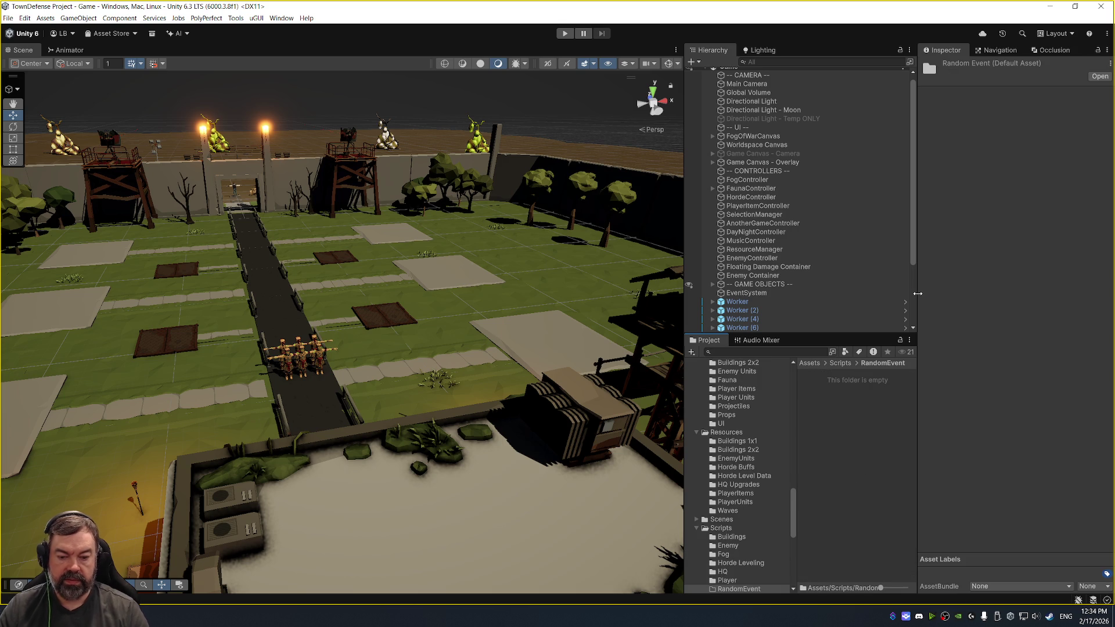
- Create a new MonoBehaviour script named RandomEvent inside the RandomEvent folder
right_click(864, 400)
click(835, 413)
right_click(858, 418)
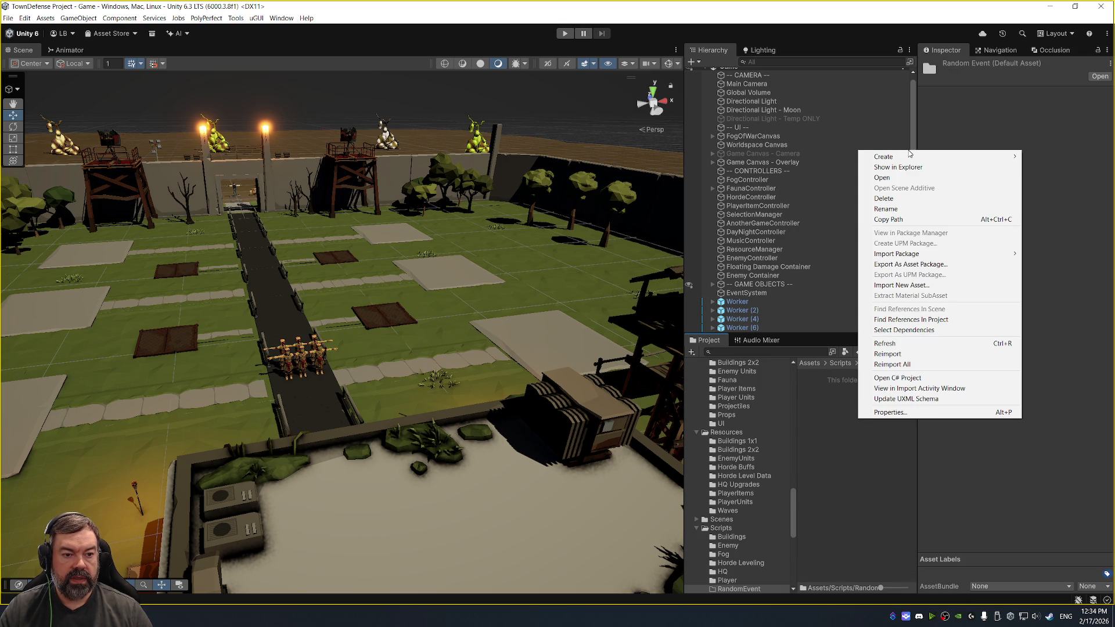
mouse_move(907, 155)
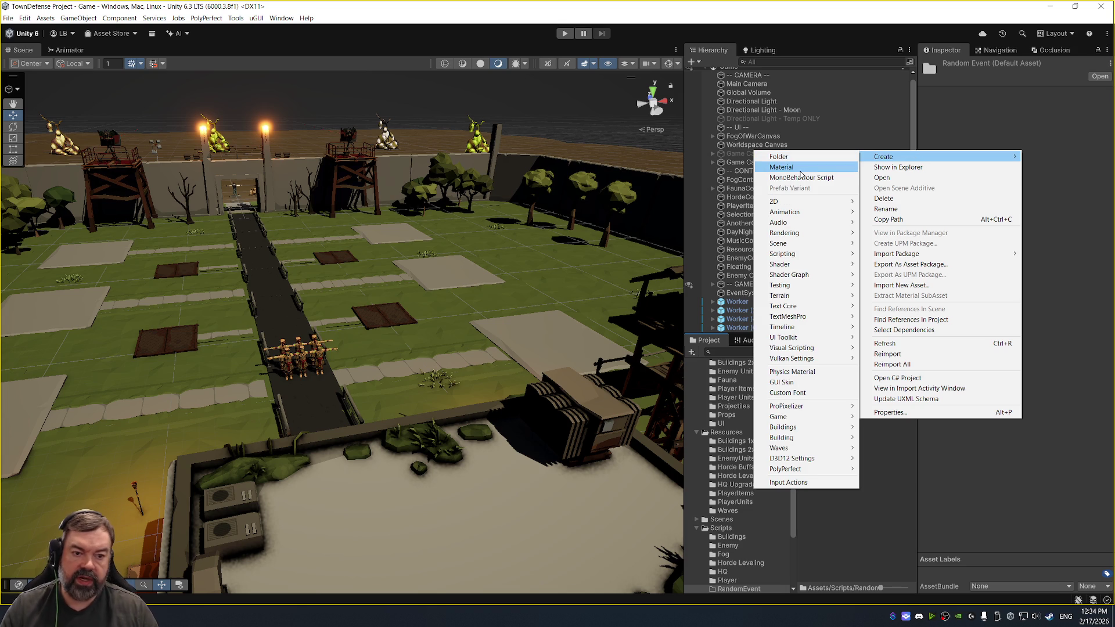
click(808, 178)
text(Rand)
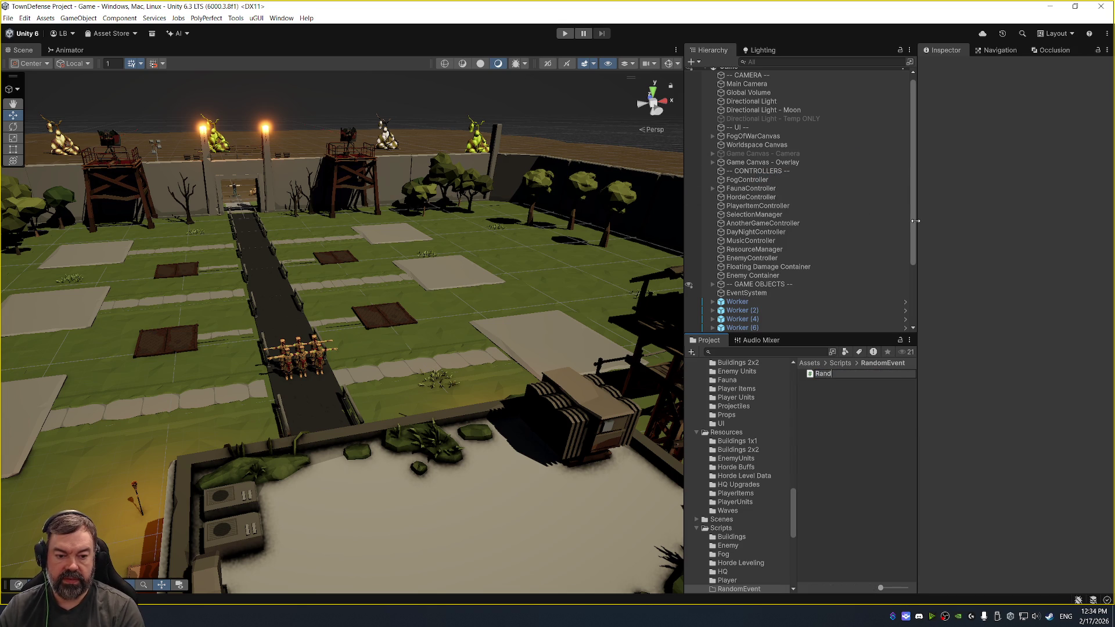
text(omEvent)
- Commit the RandomEvent script name and enter 'Horde Experience' as the event asset's Event Name
key(Return)
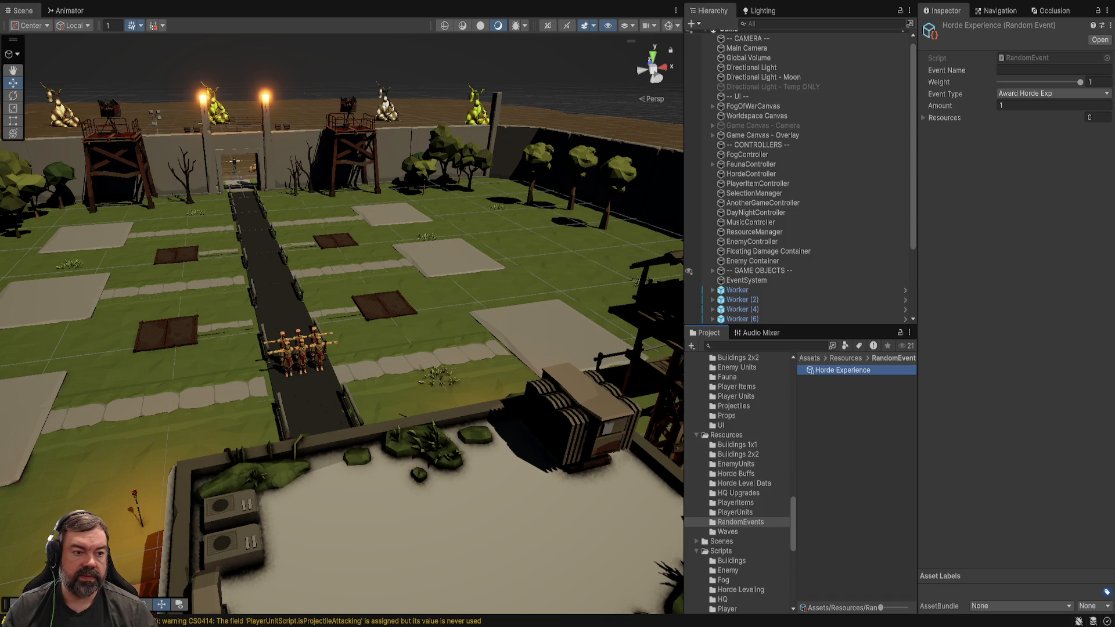
click(923, 118)
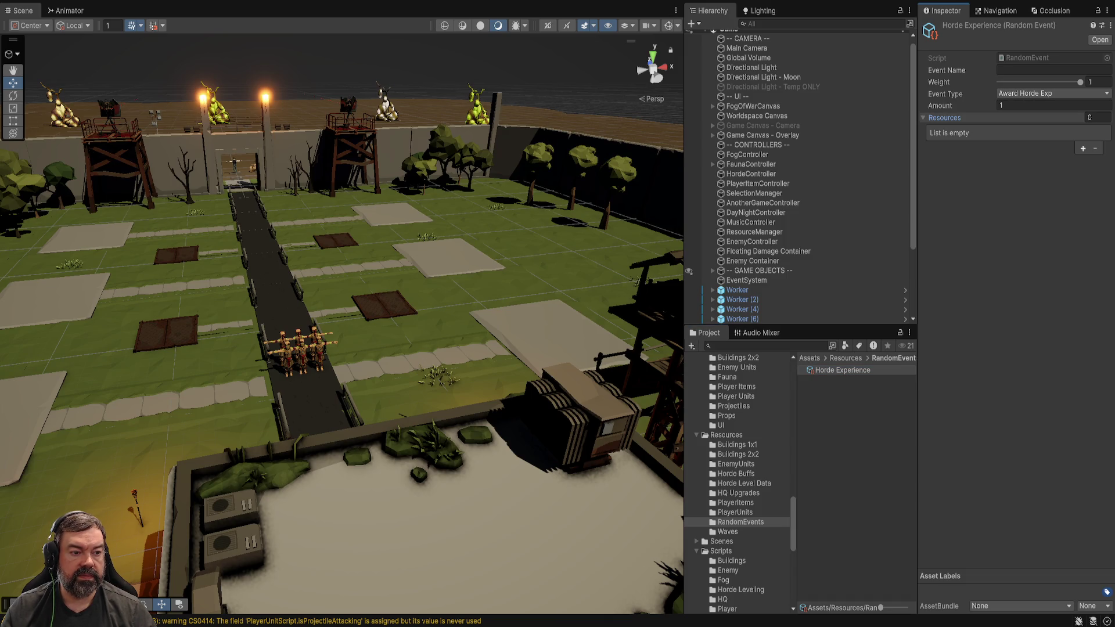
click(1053, 70)
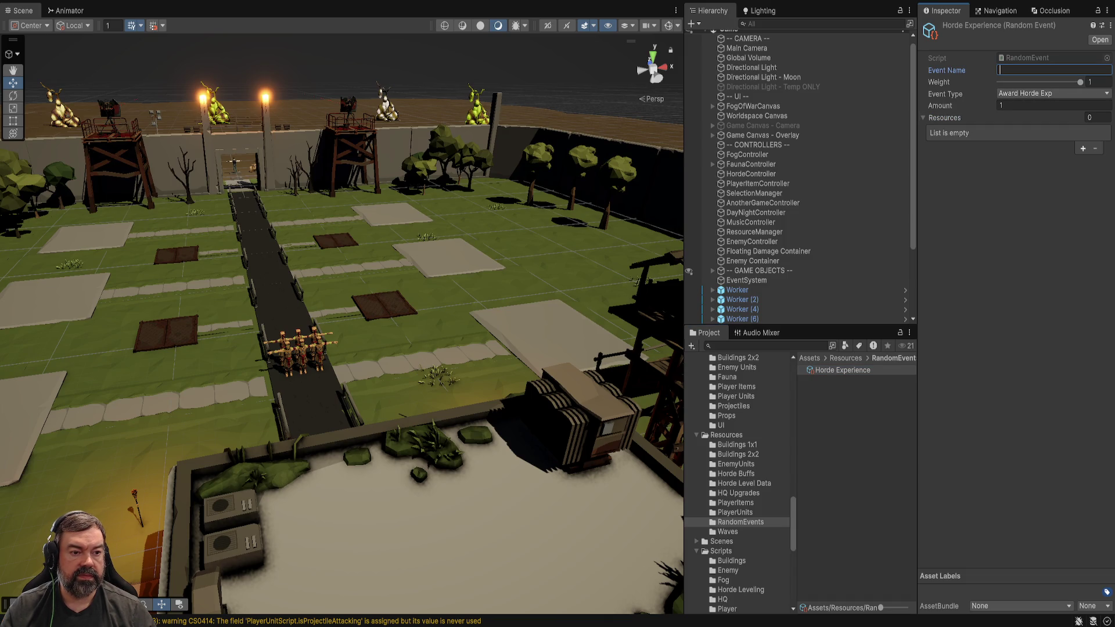
text(Horde )
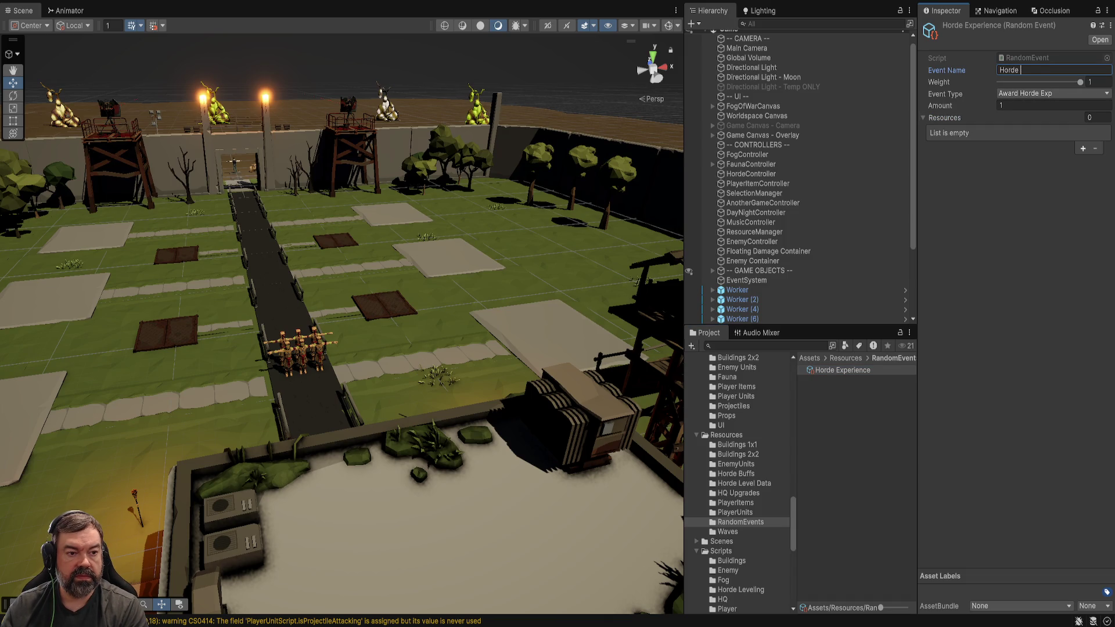
text(Experience)
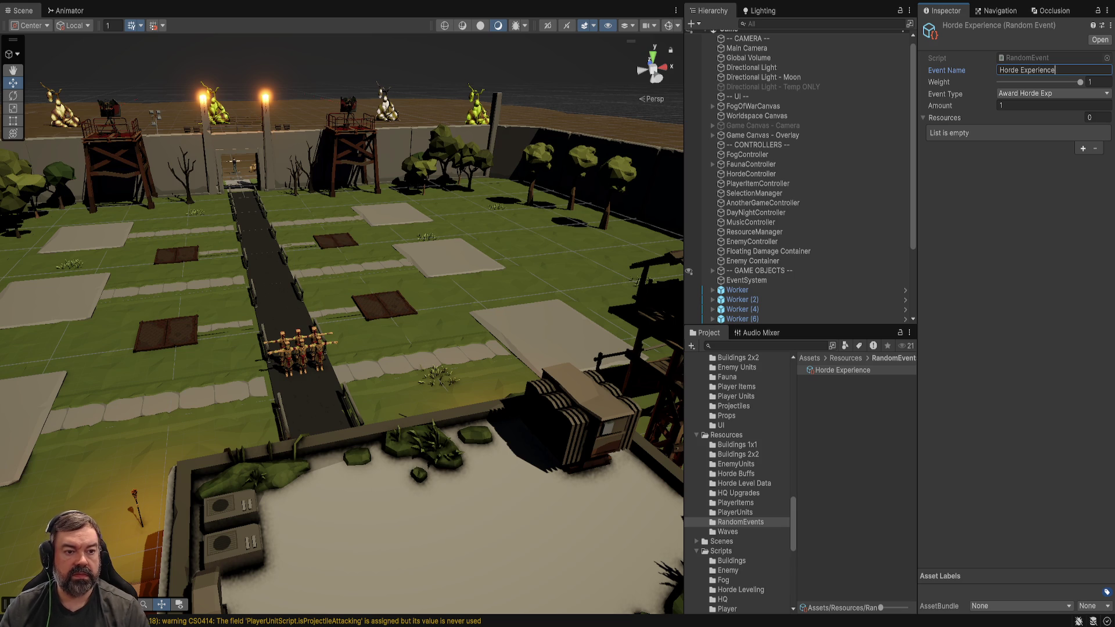
key(alt+Tab)
key(ctrl+d)
- Duplicate the eventName field line and rename the copy to eventDescription
key(Return)
drag(196, 229, 213, 229)
text(Description)
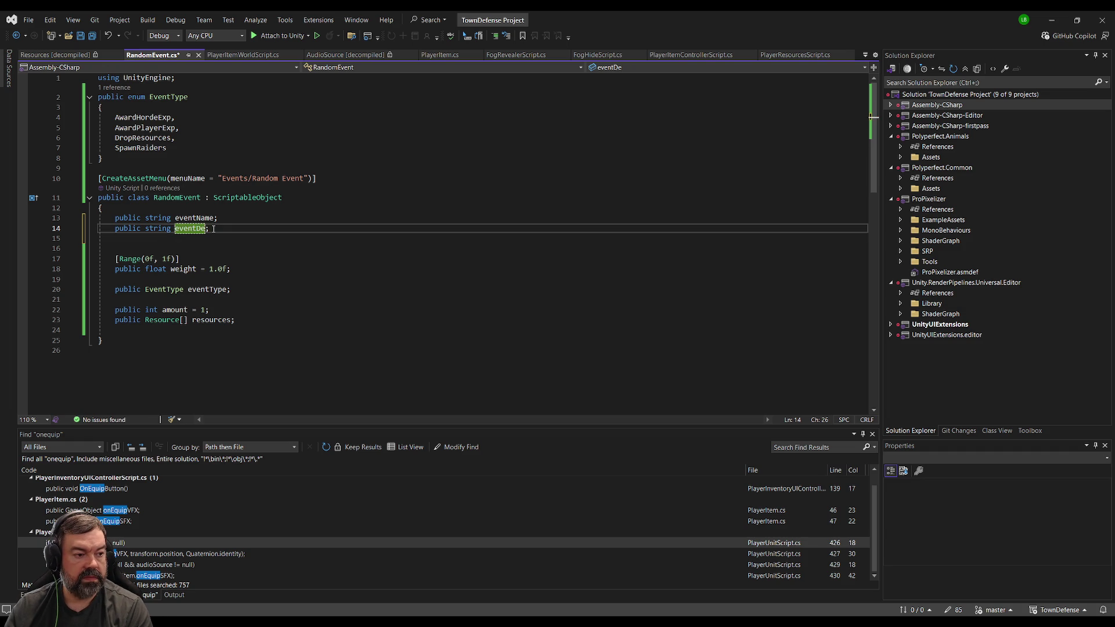
key(Down)
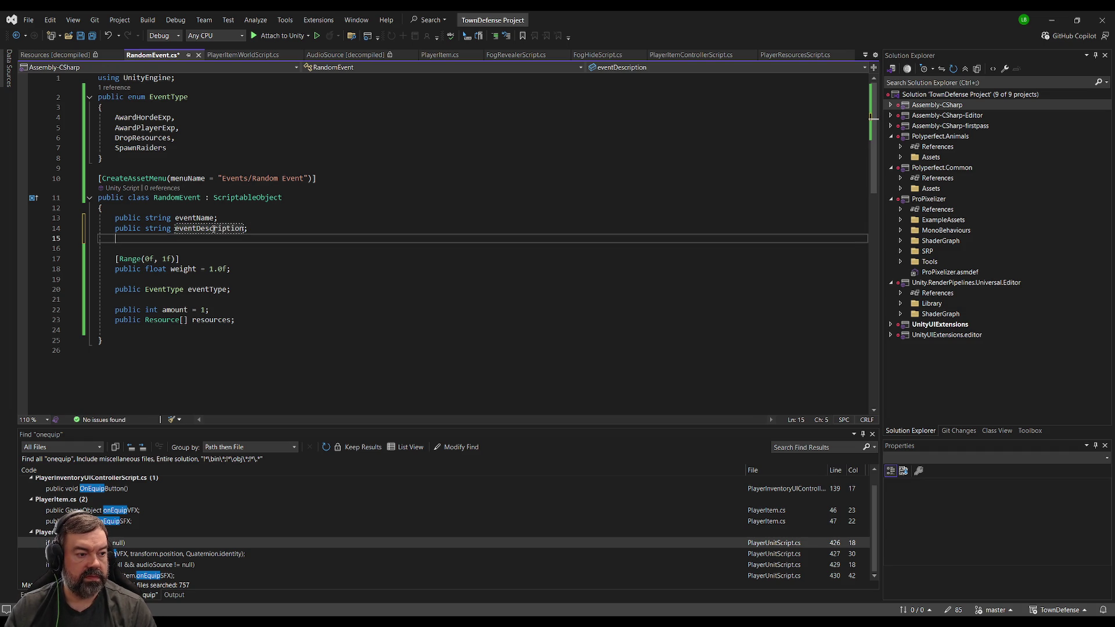
key(Delete)
- Add [TextArea(5, 20)] above eventDescription and save RandomEvent.cs
key(Up)
key(Up)
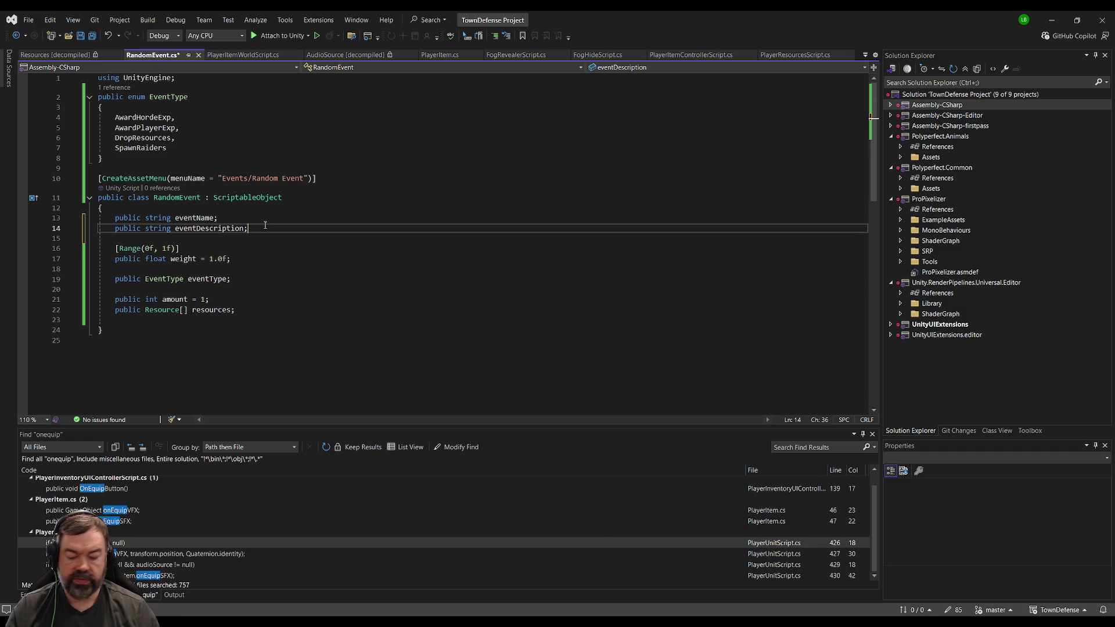
key(End)
key(Return)
text([TextArea()
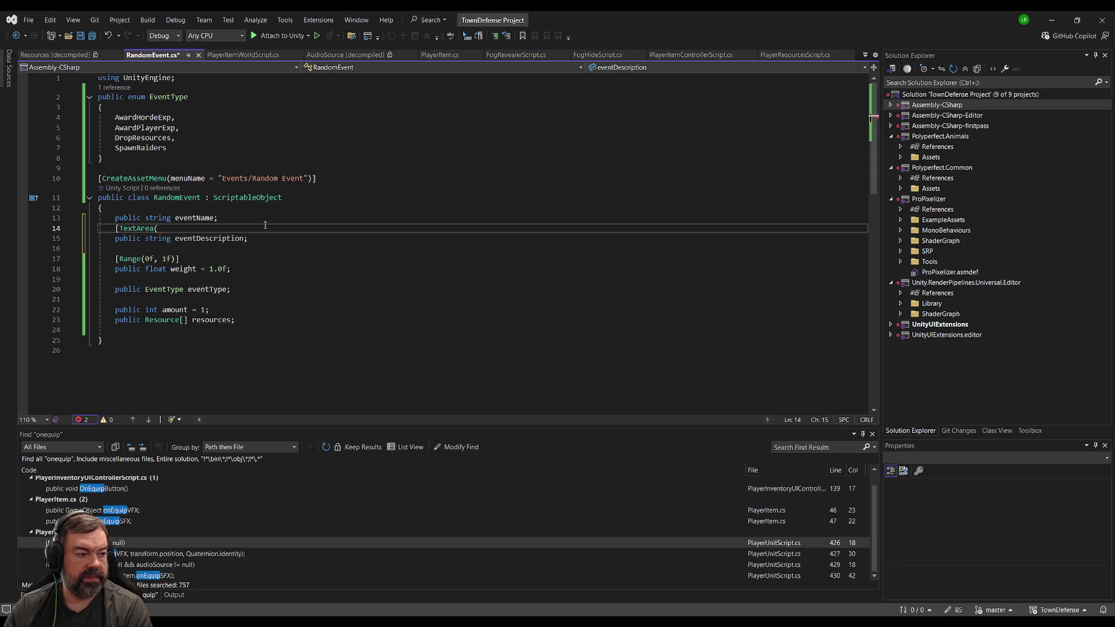
key(BackSpace)
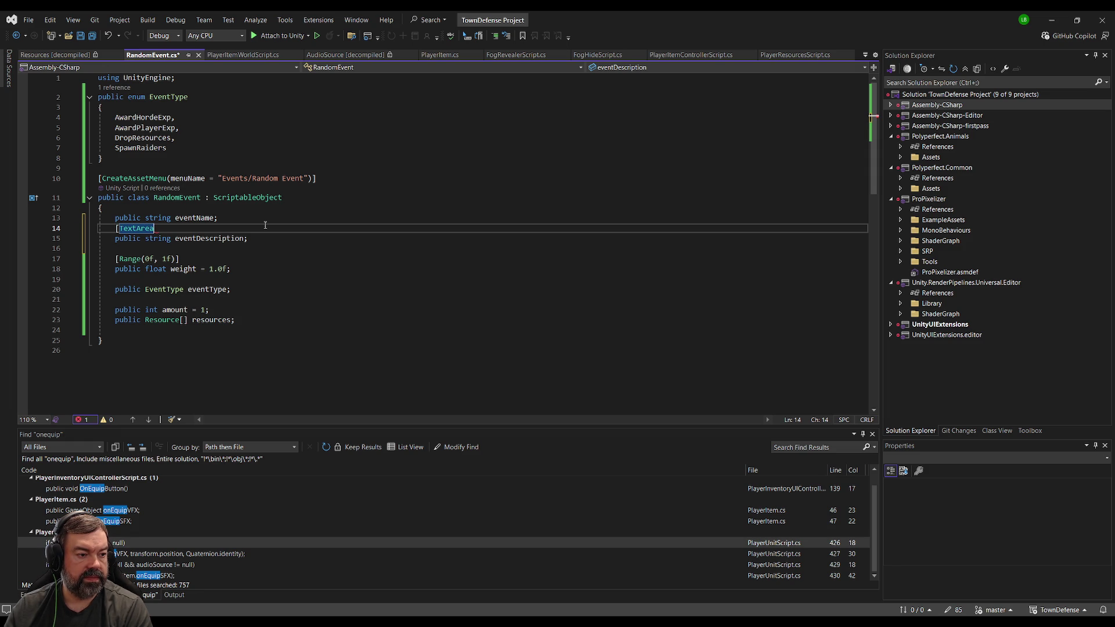
text((5, )
text(20)")
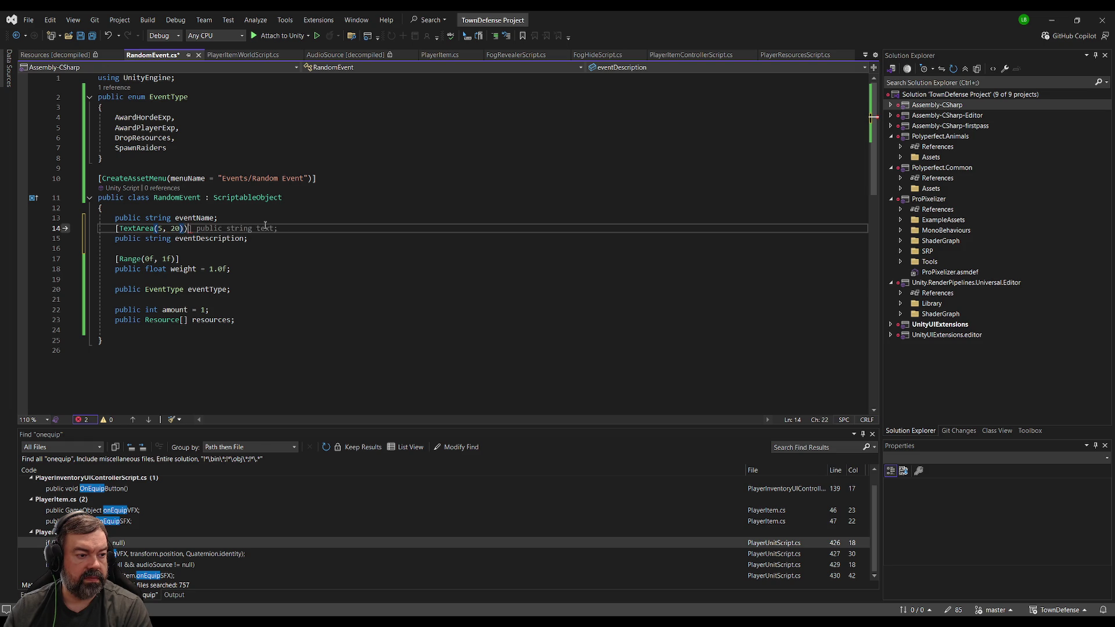
key(BackSpace)
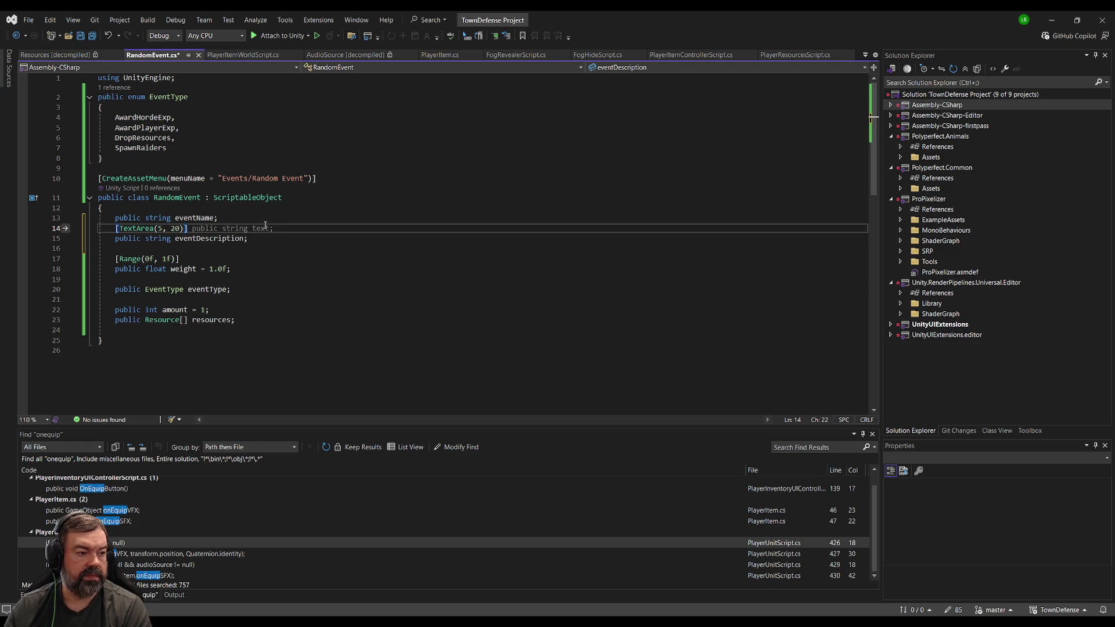
key(ctrl+s)
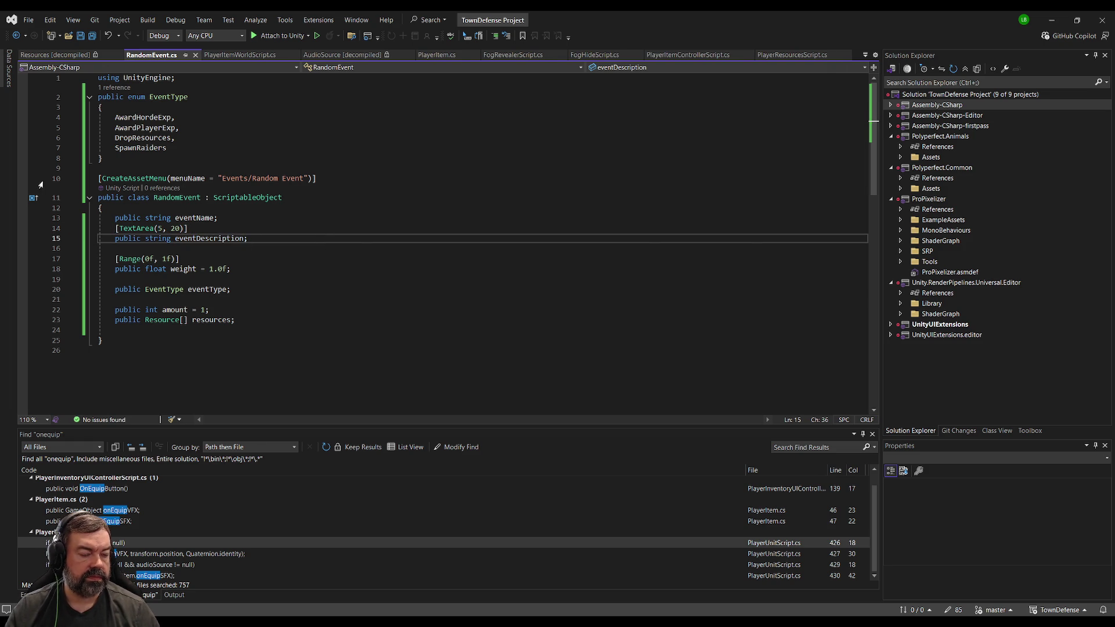
key(alt+Tab)
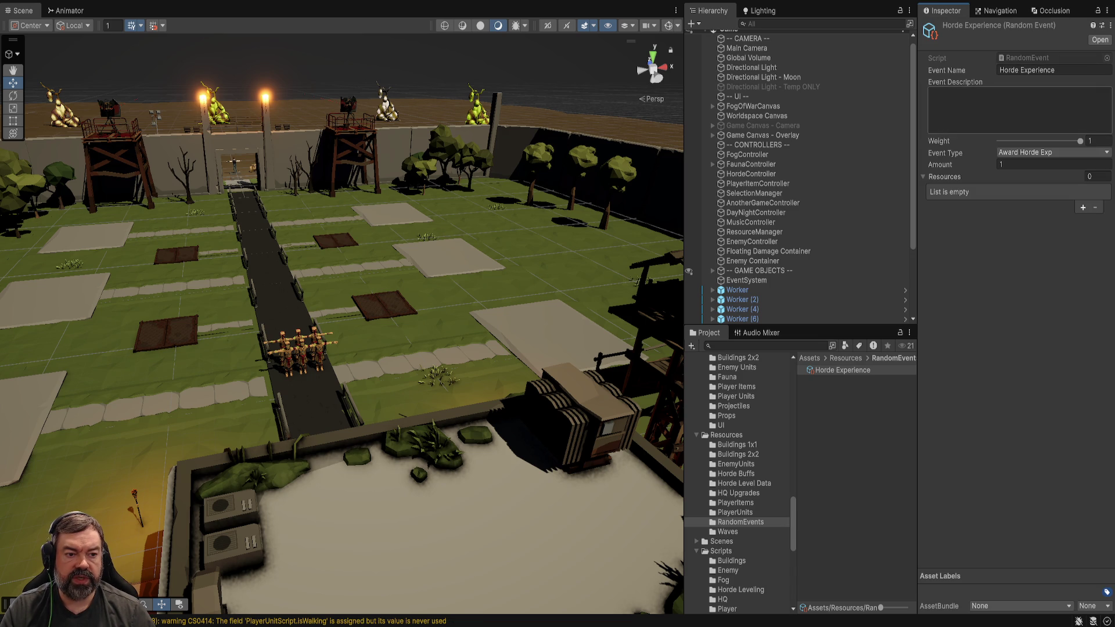
- Write the Event Description: the horde beat a group of survivors and came away with more experience
click(987, 93)
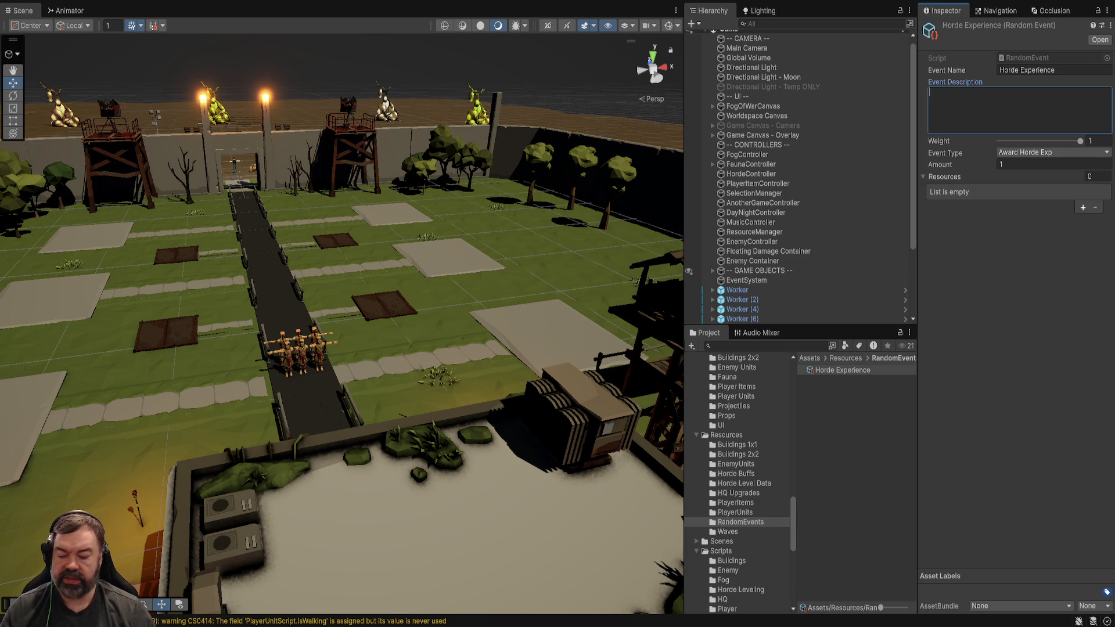
text(The horde )
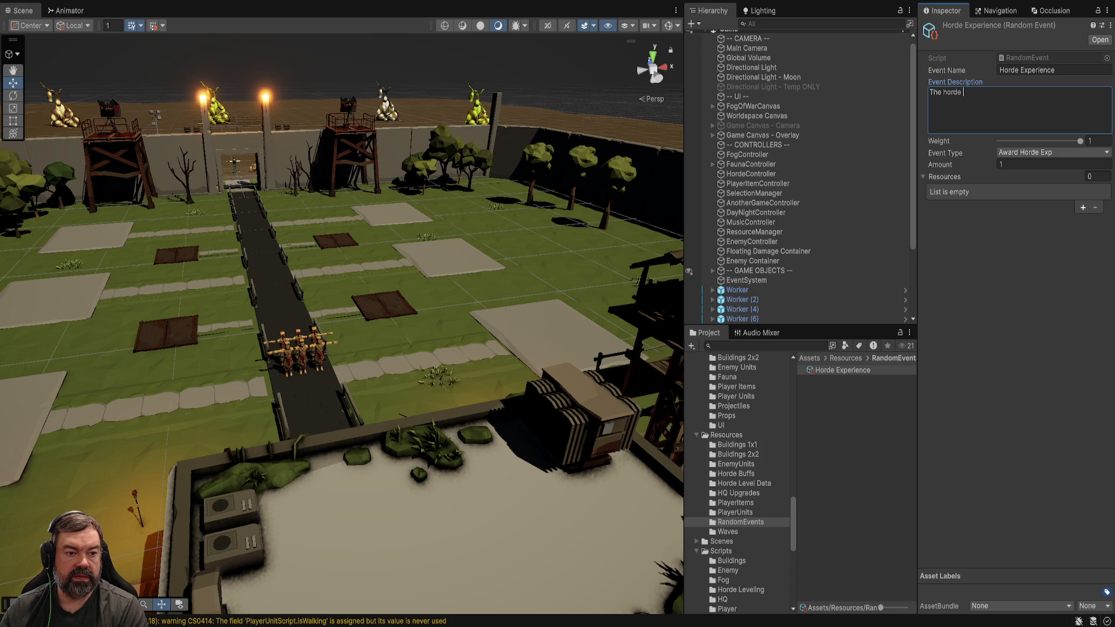
text(happ)
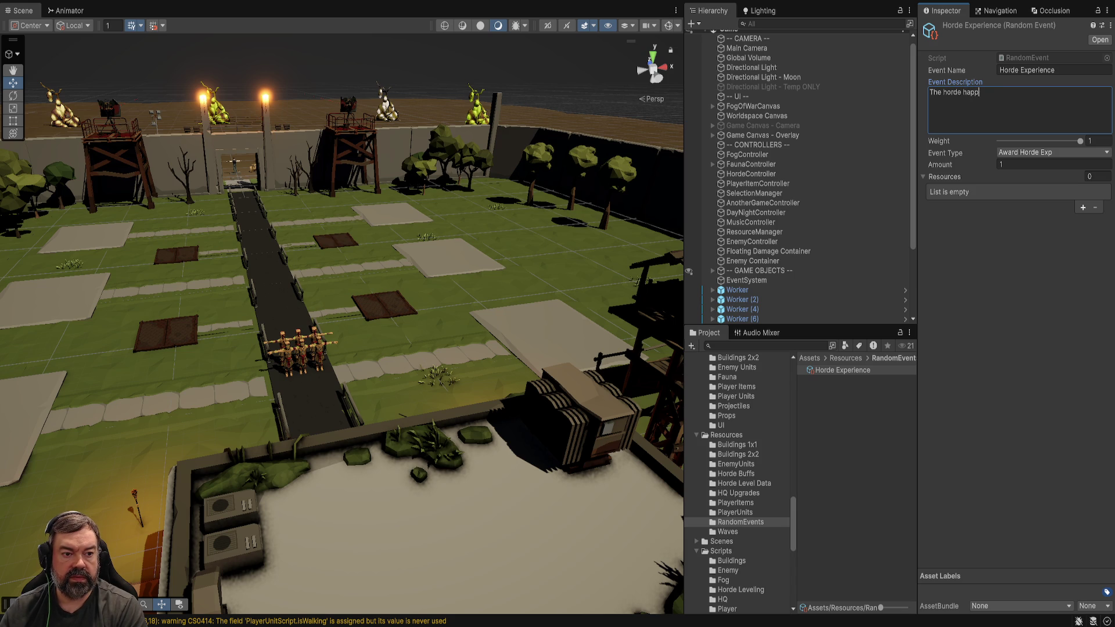
text(ened upon a gro)
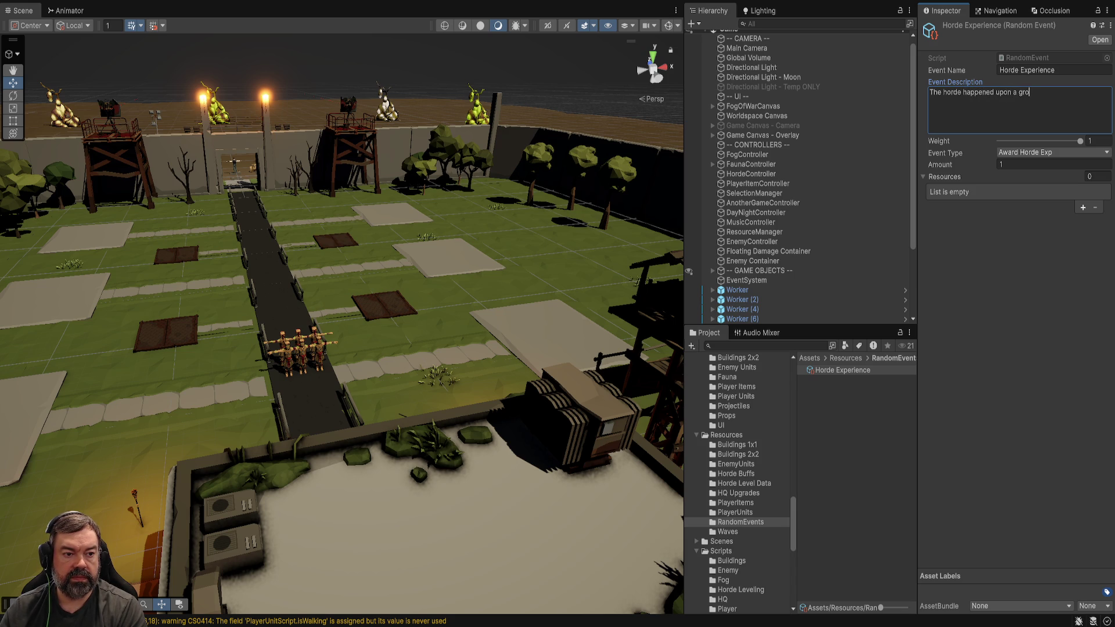
text(up of survivors, )
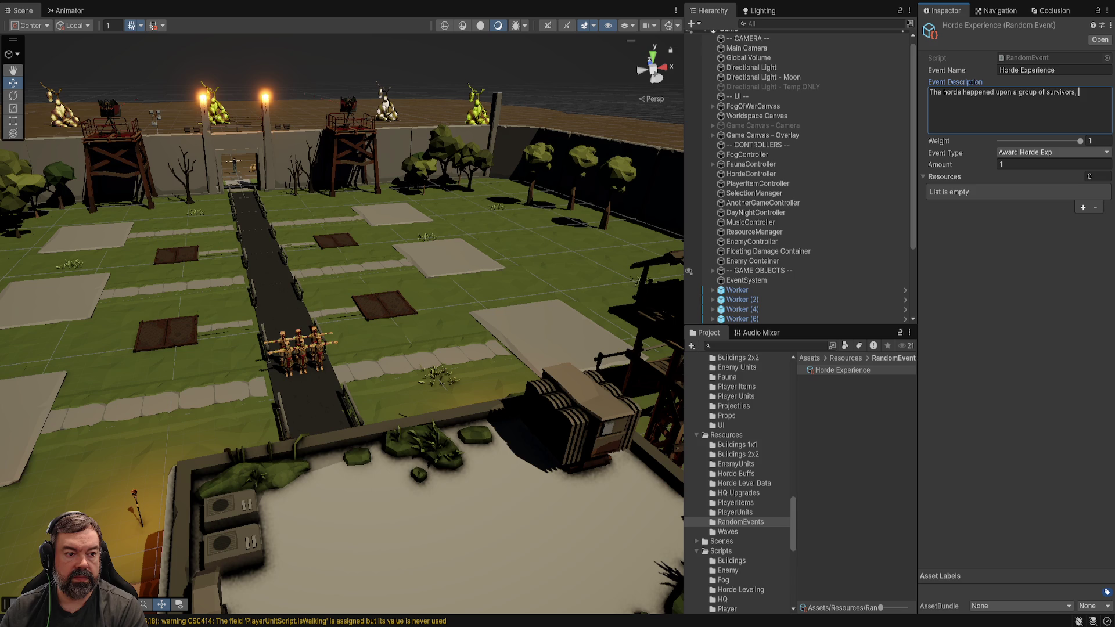
text(the horde)
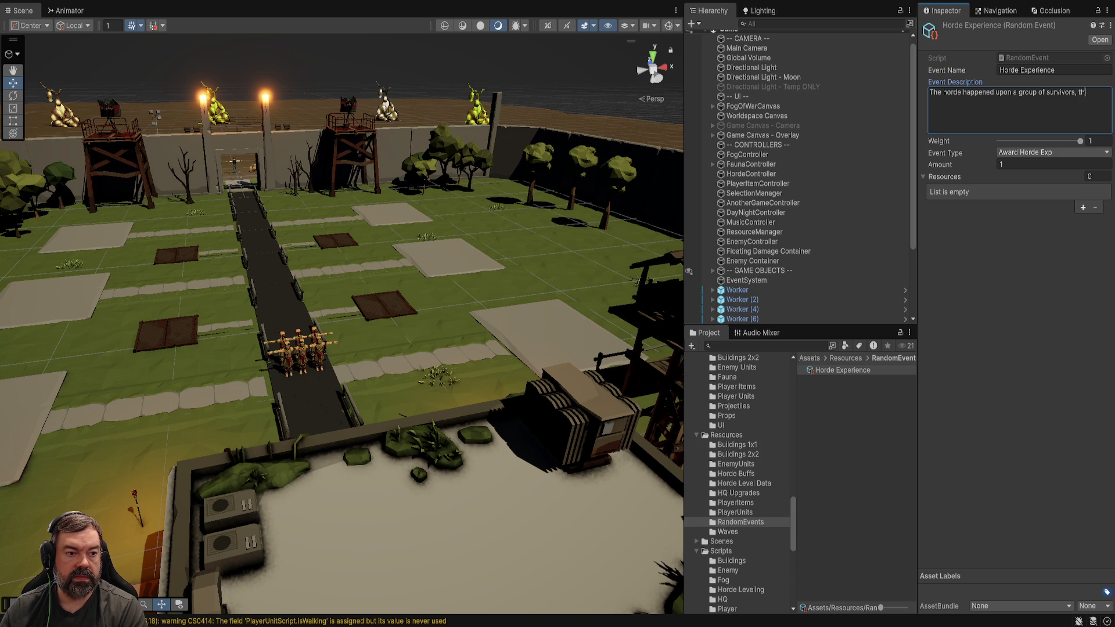
text( was not slow)
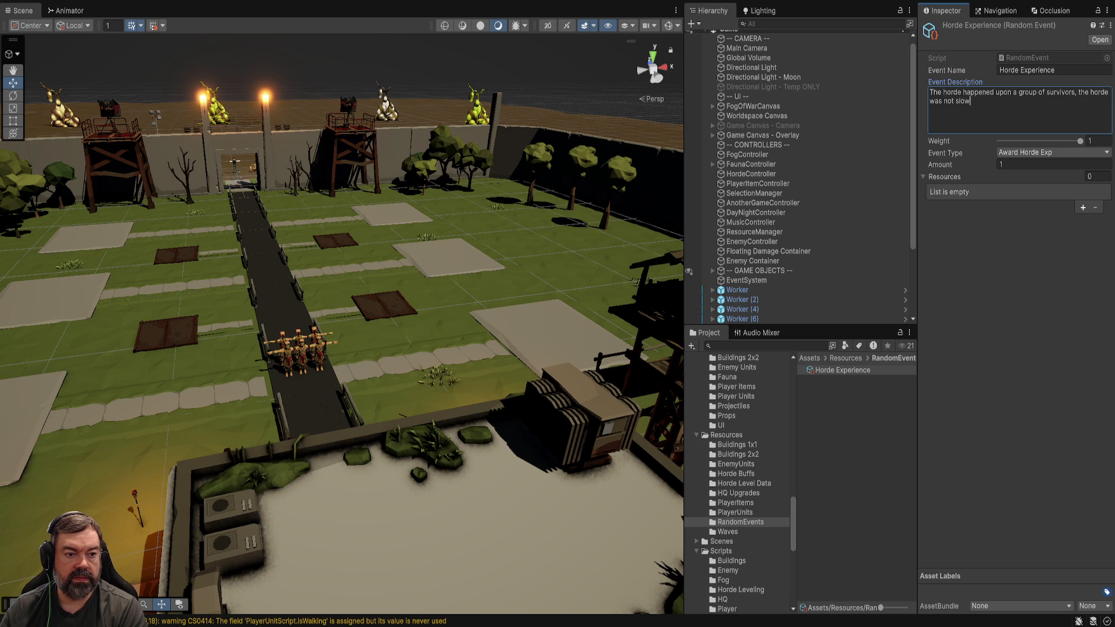
key(BackSpace)
key(BackSpace)
key(BackSpace)
key(BackSpace)
key(BackSpace)
key(BackSpace)
text(made quic)
text(k work of th)
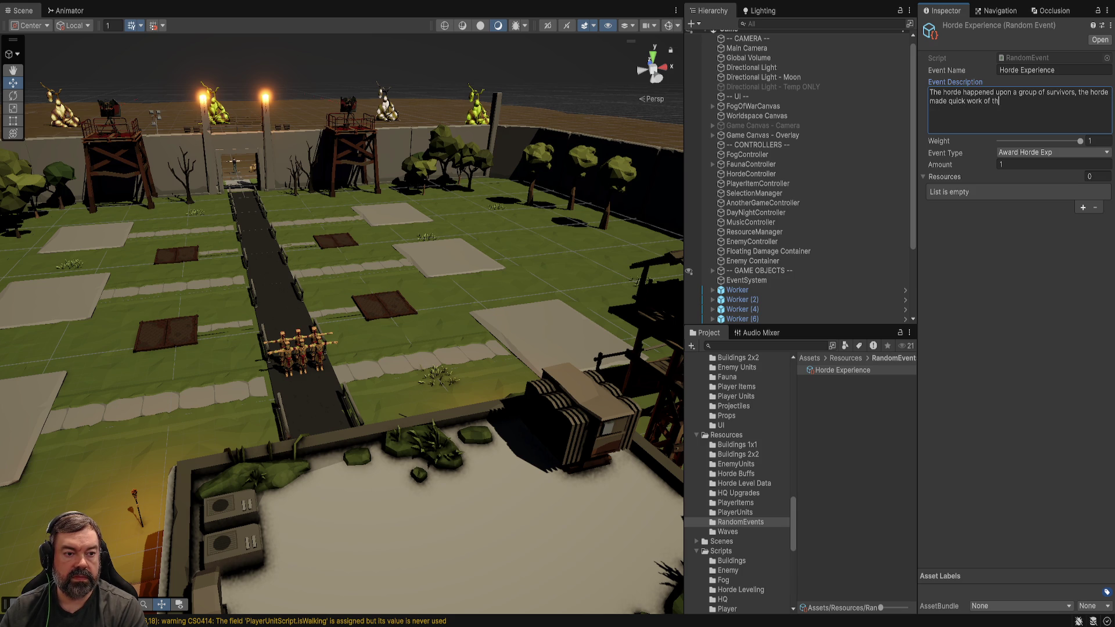
text(eir numbers and )
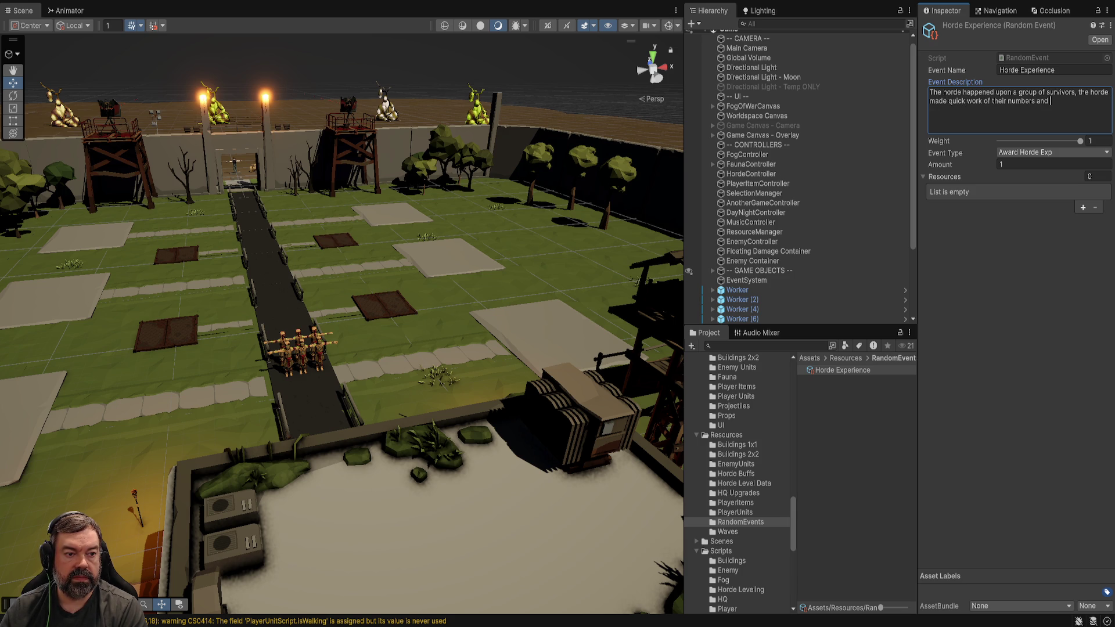
text(came away with )
text(more experience.)
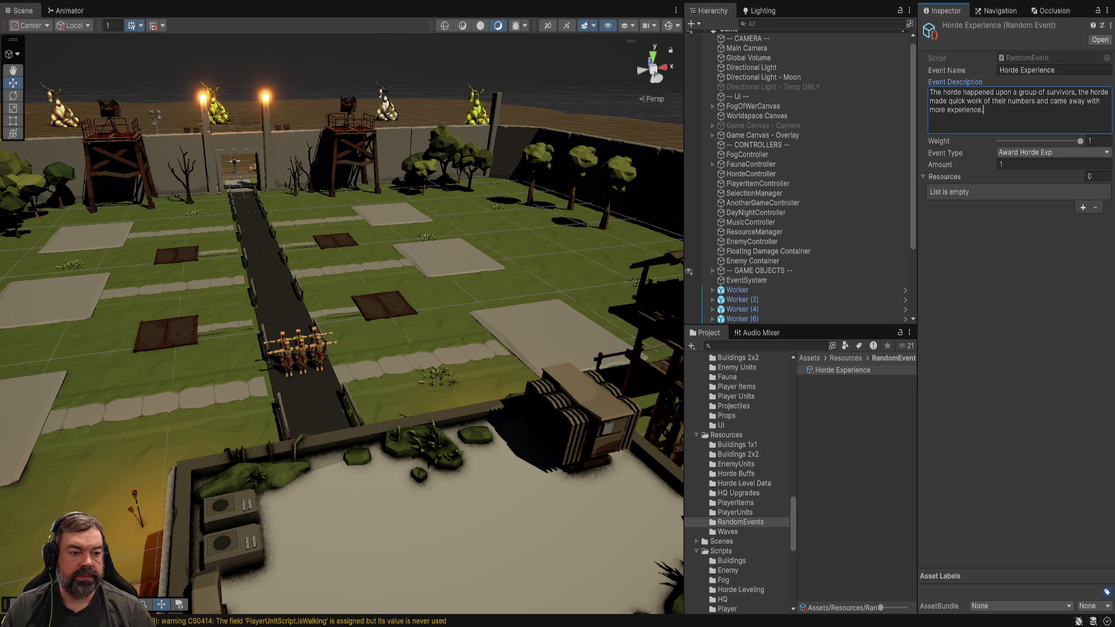
- Set Amount to 10 and duplicate the Horde Experience event asset
click(1001, 164)
text(10)
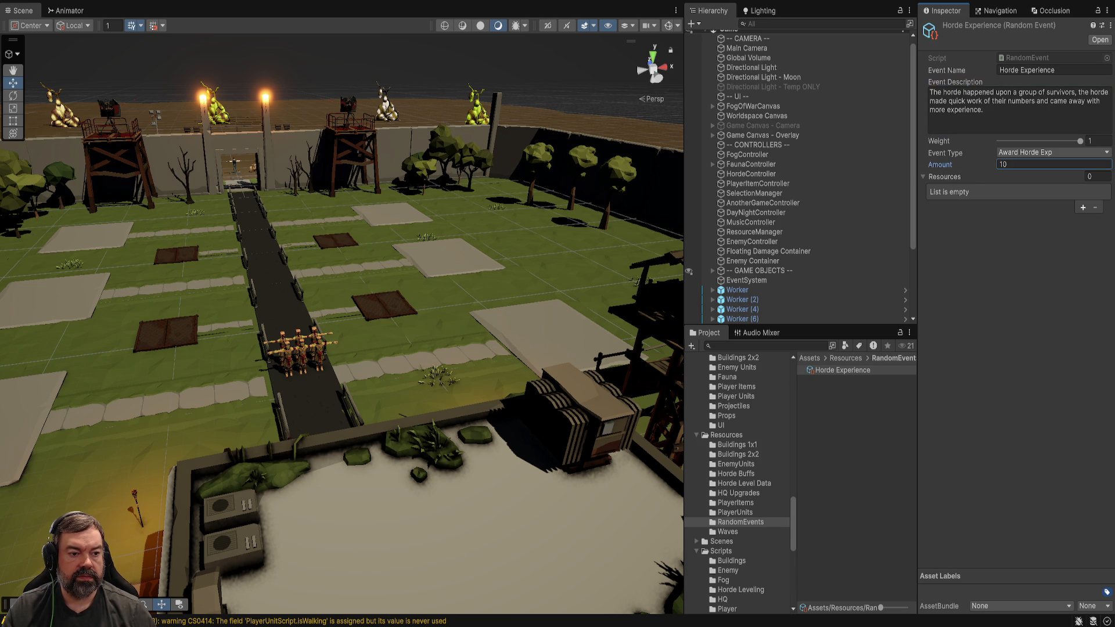
click(841, 370)
key(ctrl+d)
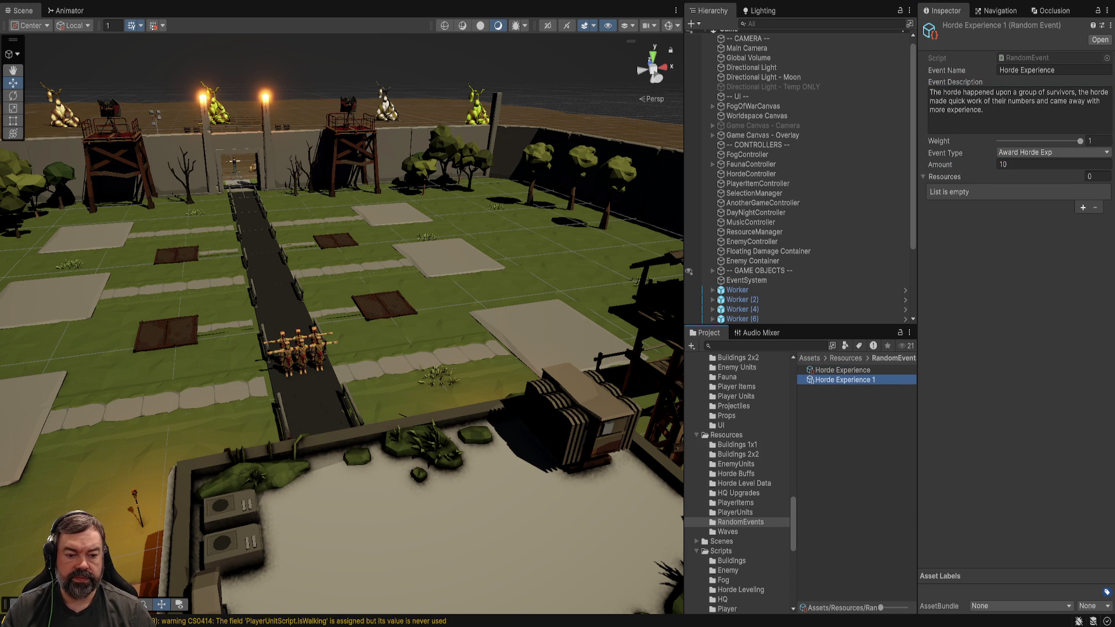
- Rename the duplicate asset and its Event Name to 'Player Experience'
key(F2)
text(Player)
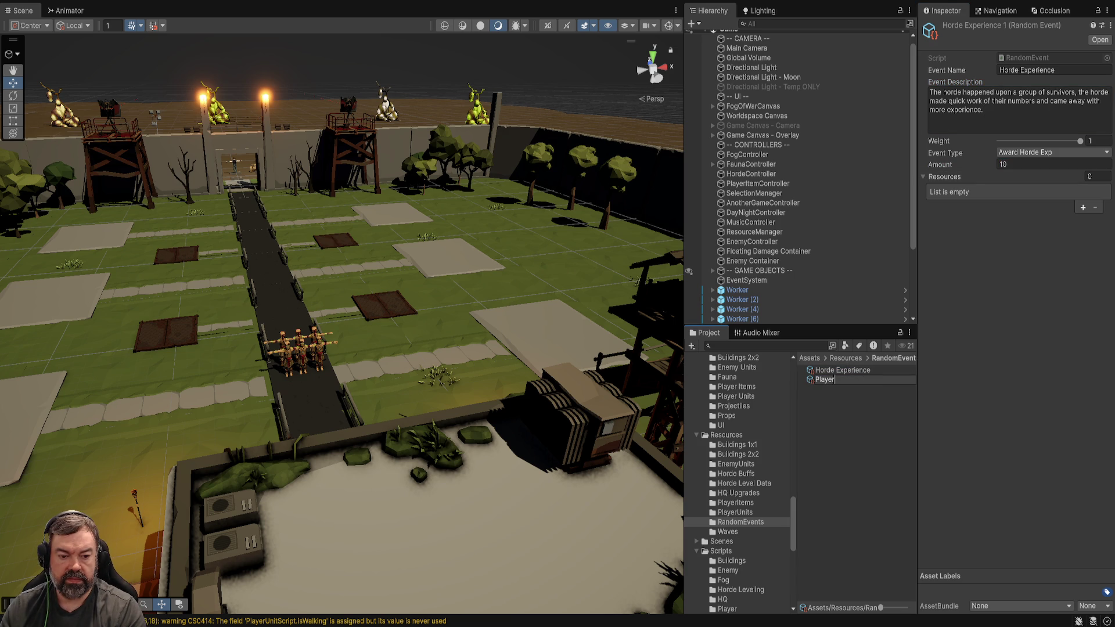
text( Experience)
key(Return)
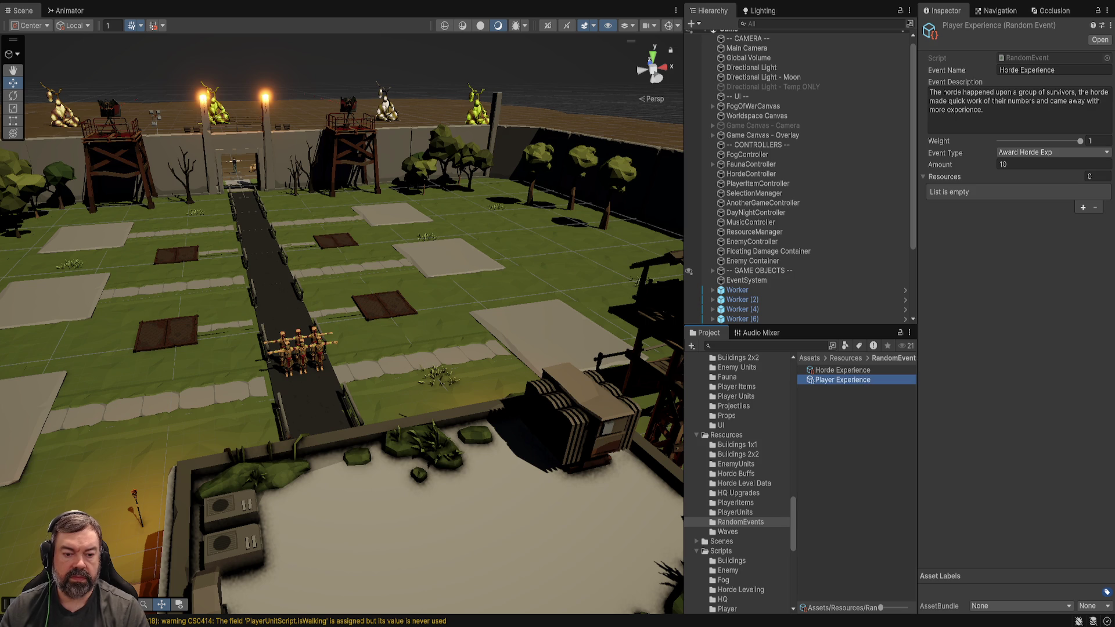
click(1054, 70)
text(Play)
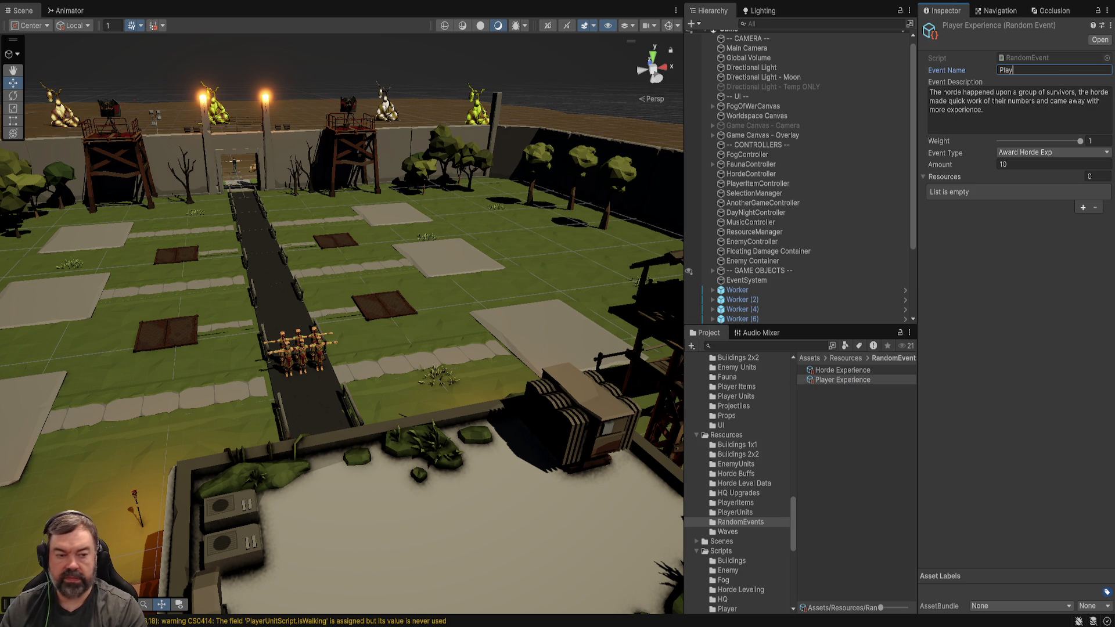
text(er Experience)
key(Tab)
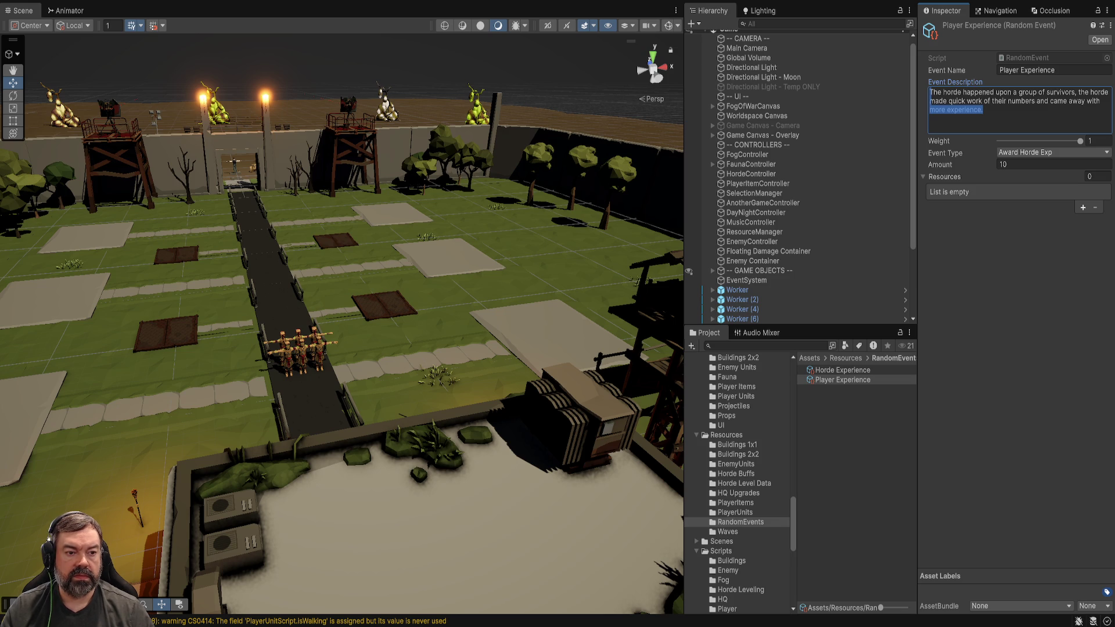
- Replace the description with the extra-hour training text and set Event Type to Award Player Exp
key(BackSpace)
text(Te p)
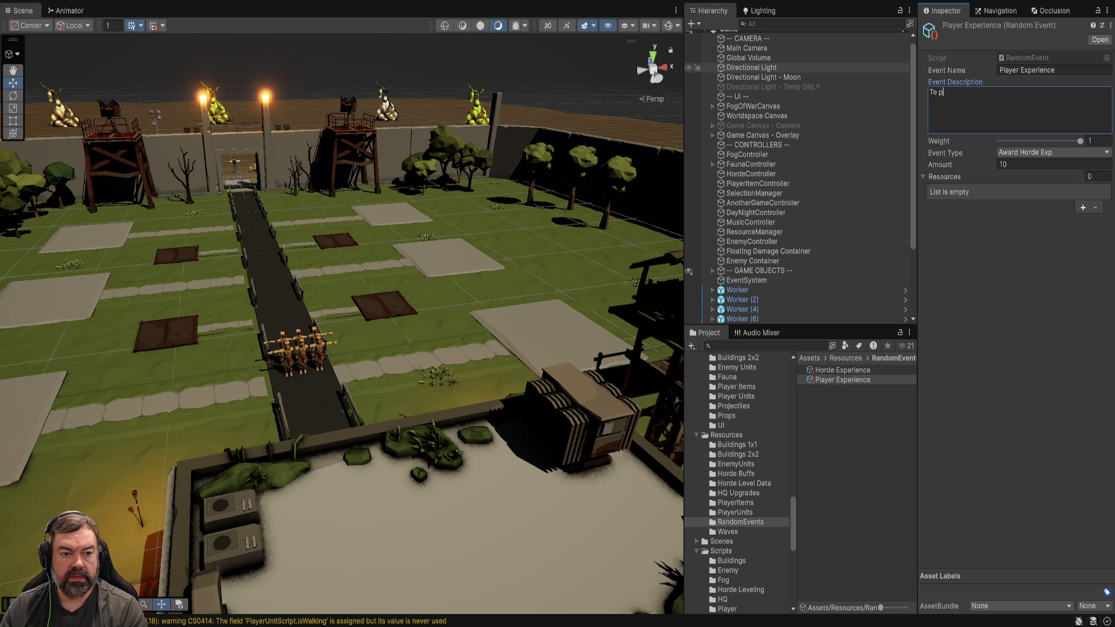
key(BackSpace)
key(BackSpace)
text(player units spe)
text(nt a)
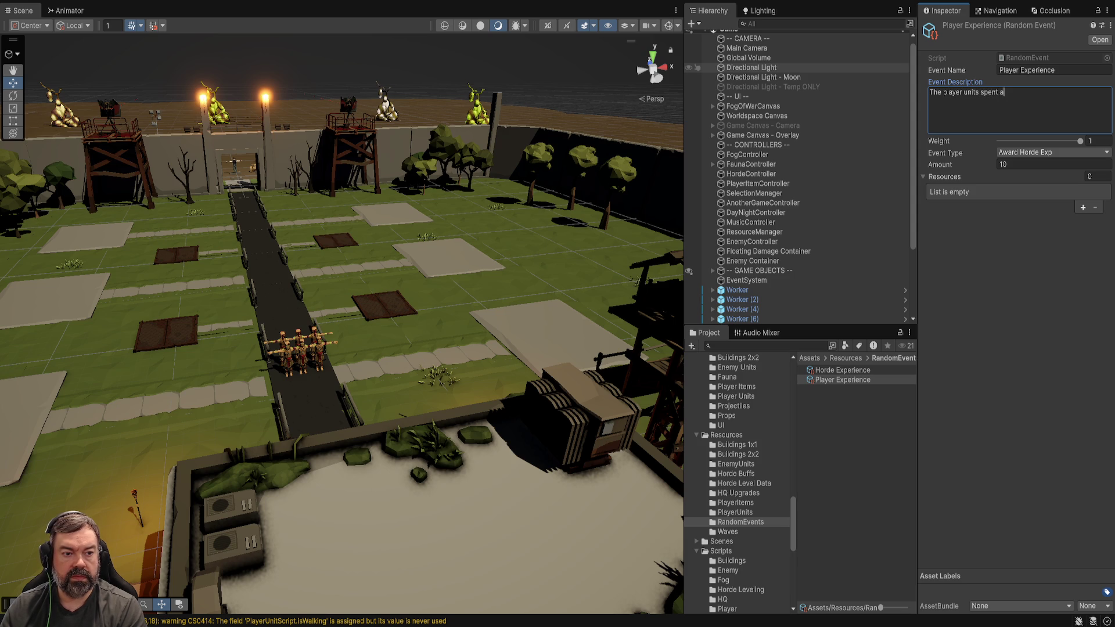
text(n extra )
text(hour on )
text(training)
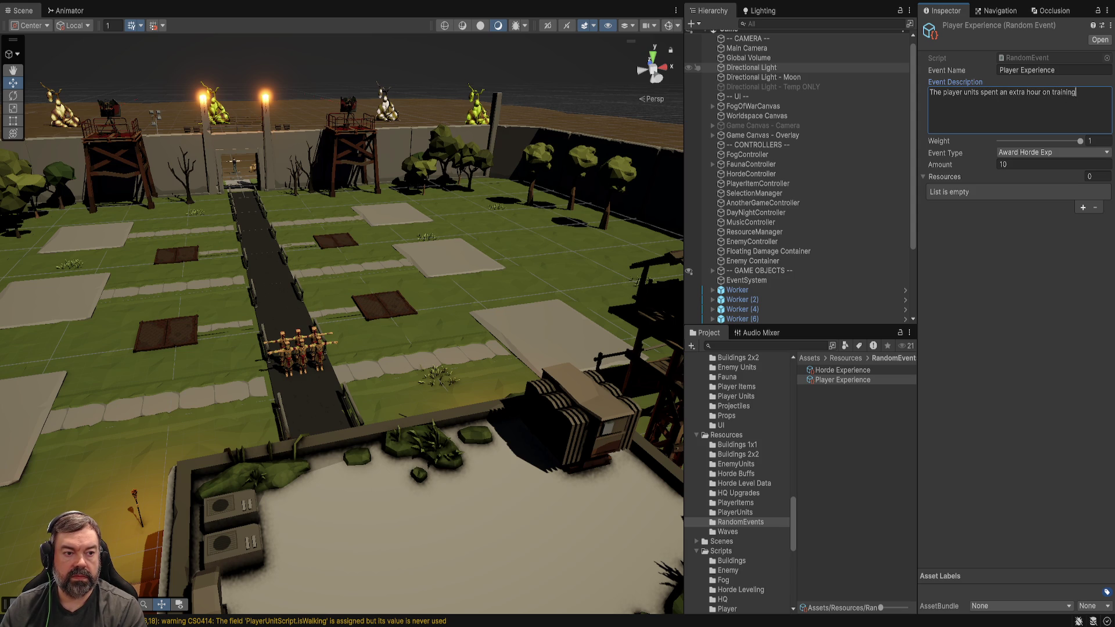
text( today and came a)
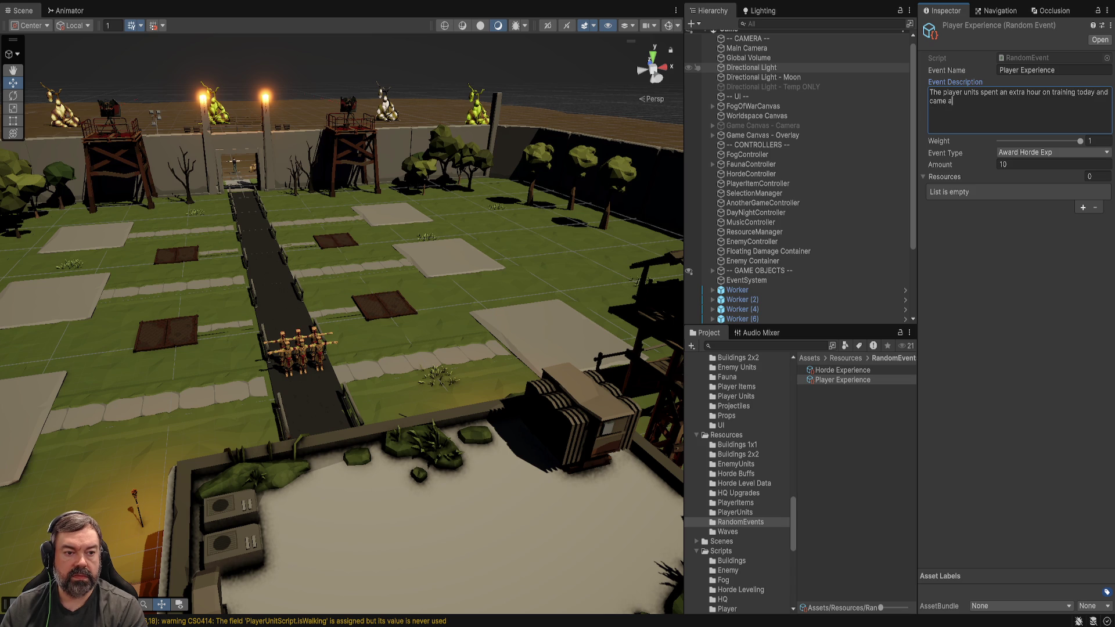
text(way with )
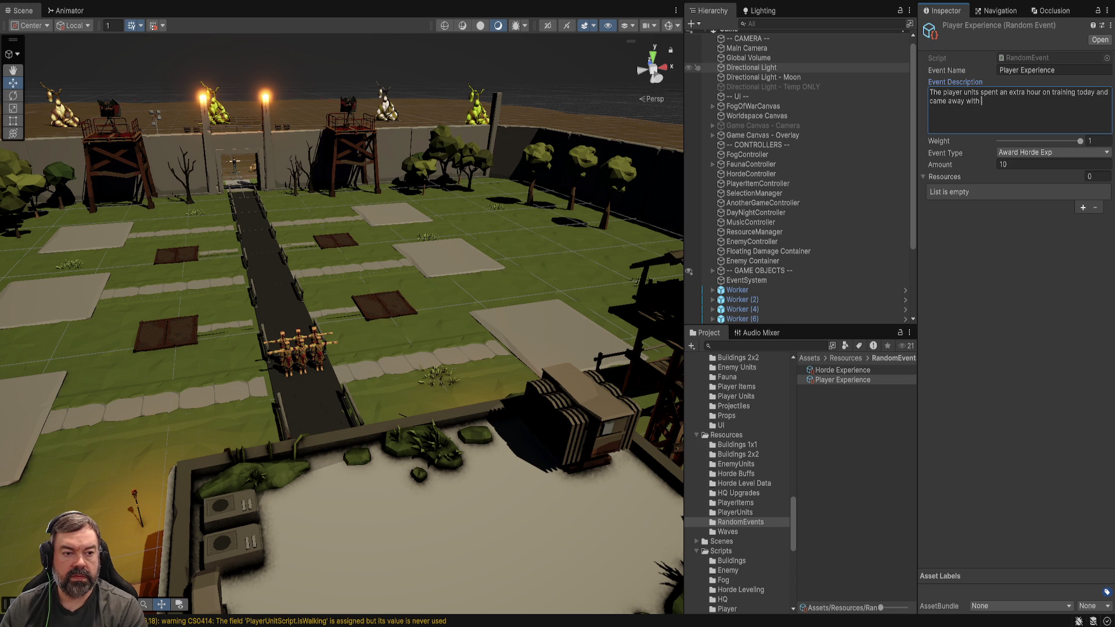
text(some extra e)
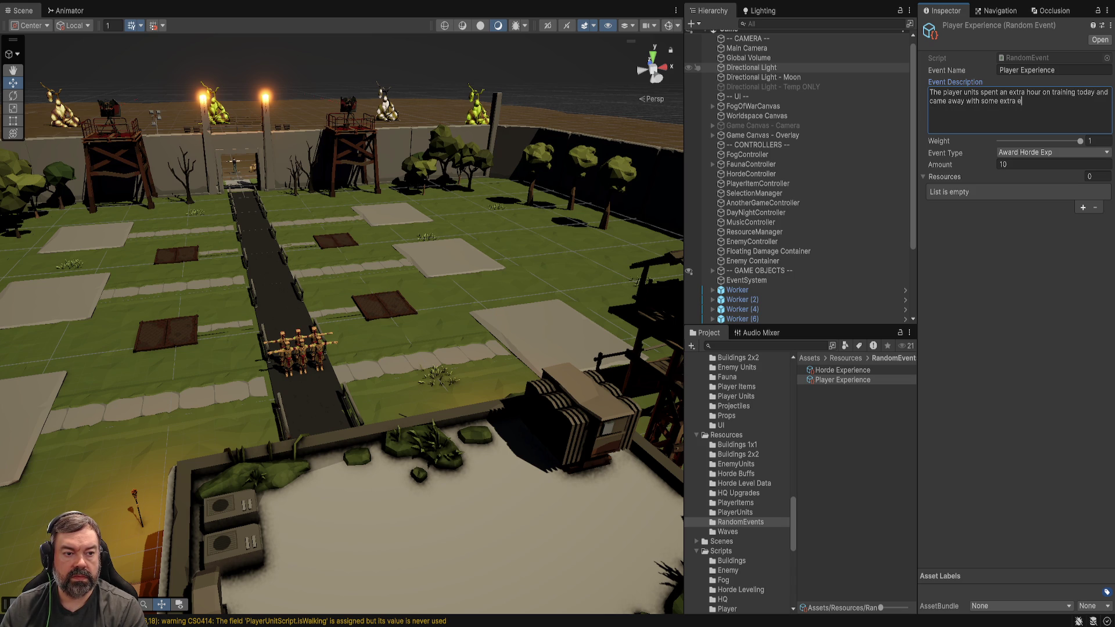
text(xperience.)
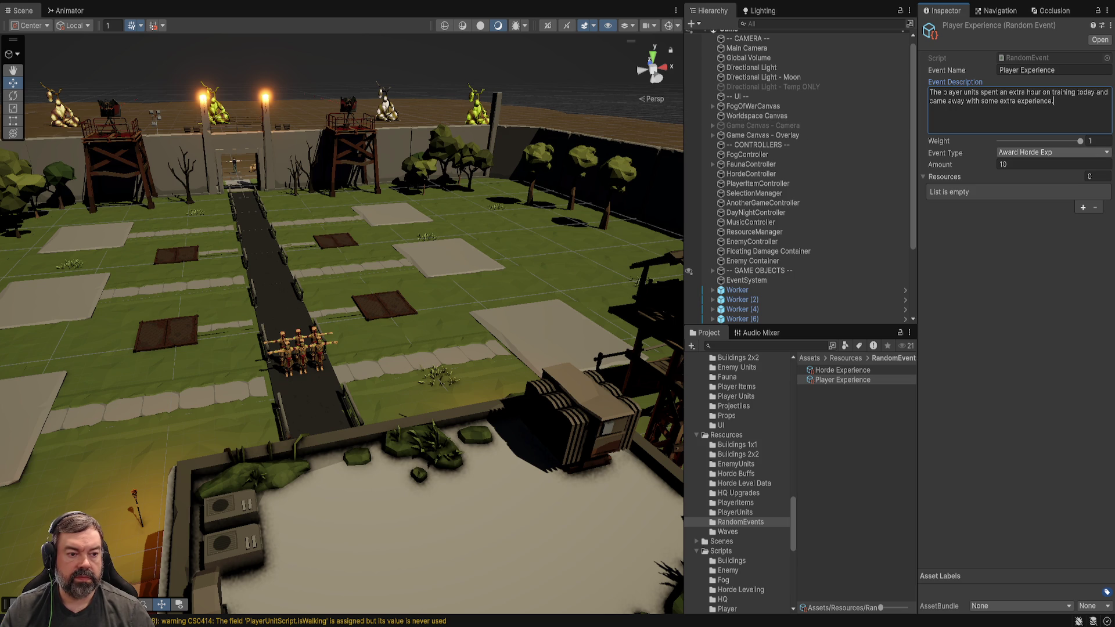
click(1050, 152)
click(842, 380)
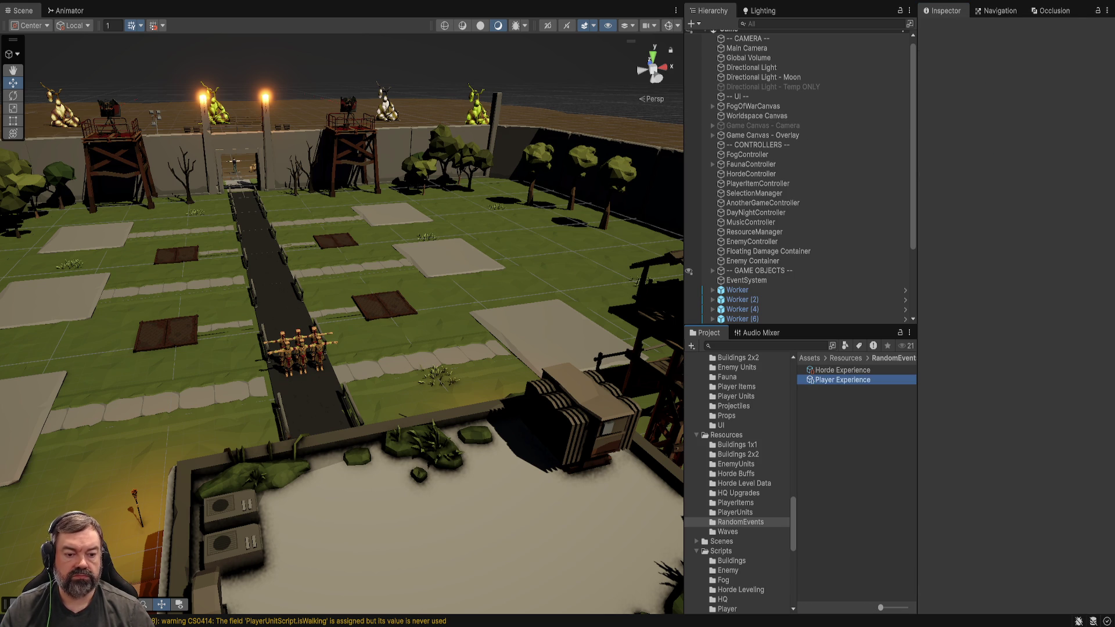
- Duplicate Player Experience as 'Raider Encounter', check RandomEvent.cs event types, and pick Spawn Raiders
key(ctrl+d)
key(F2)
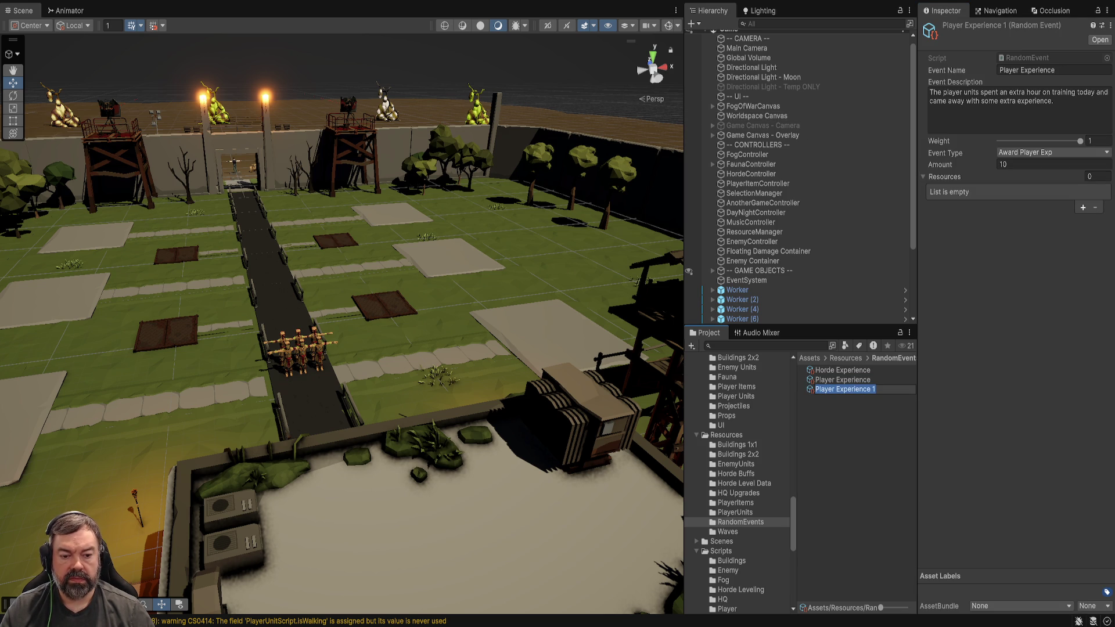
text(Raider )
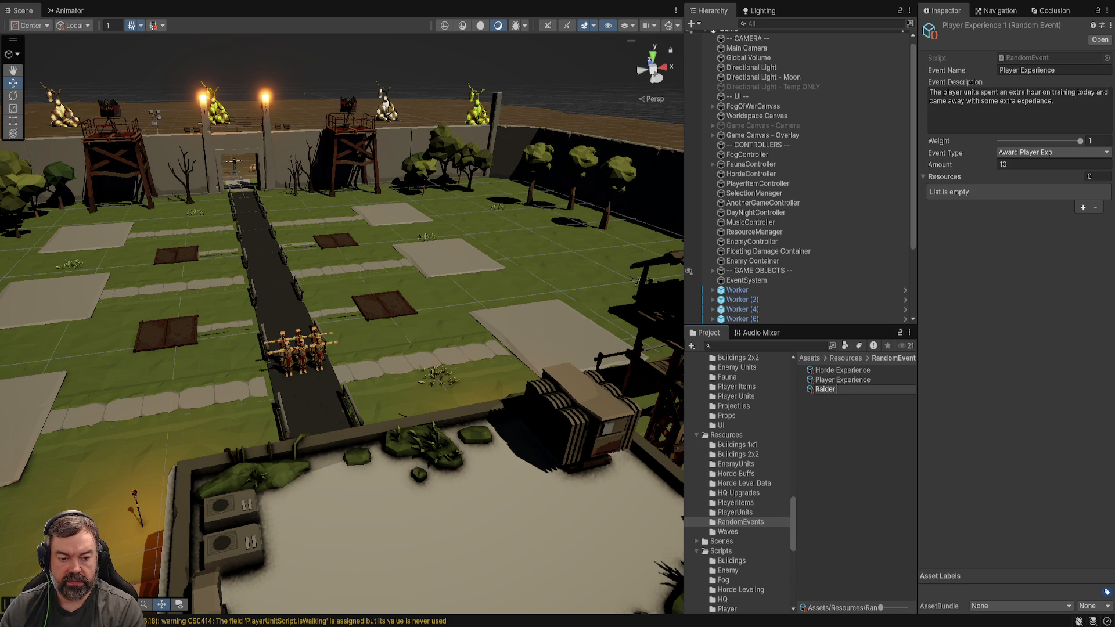
text(Encounter)
key(Return)
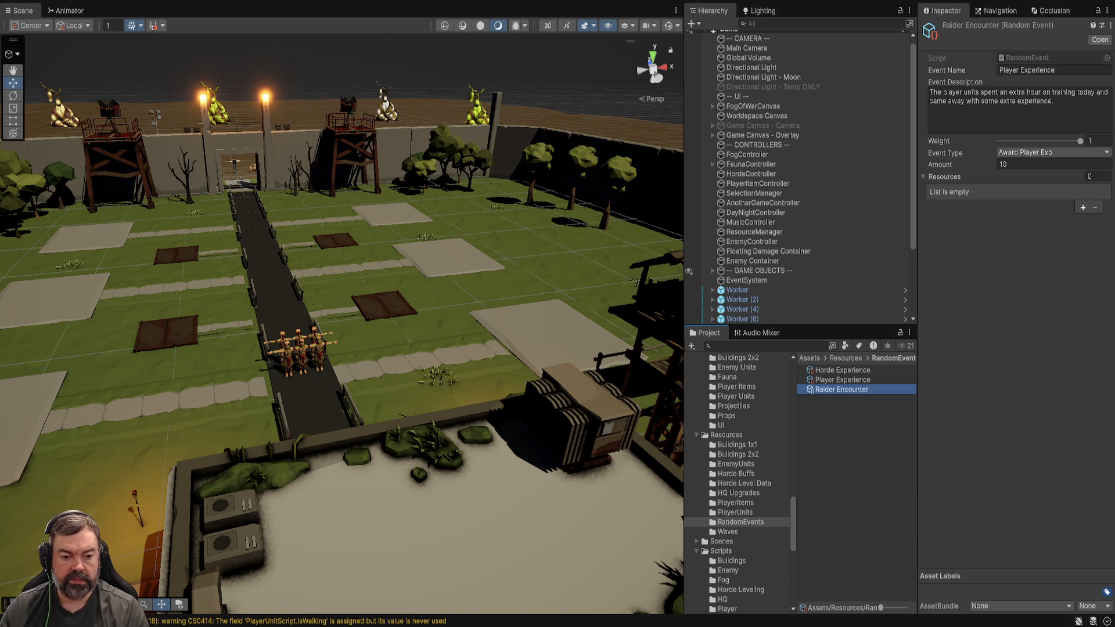
click(1039, 70)
text(Raider Encounter)
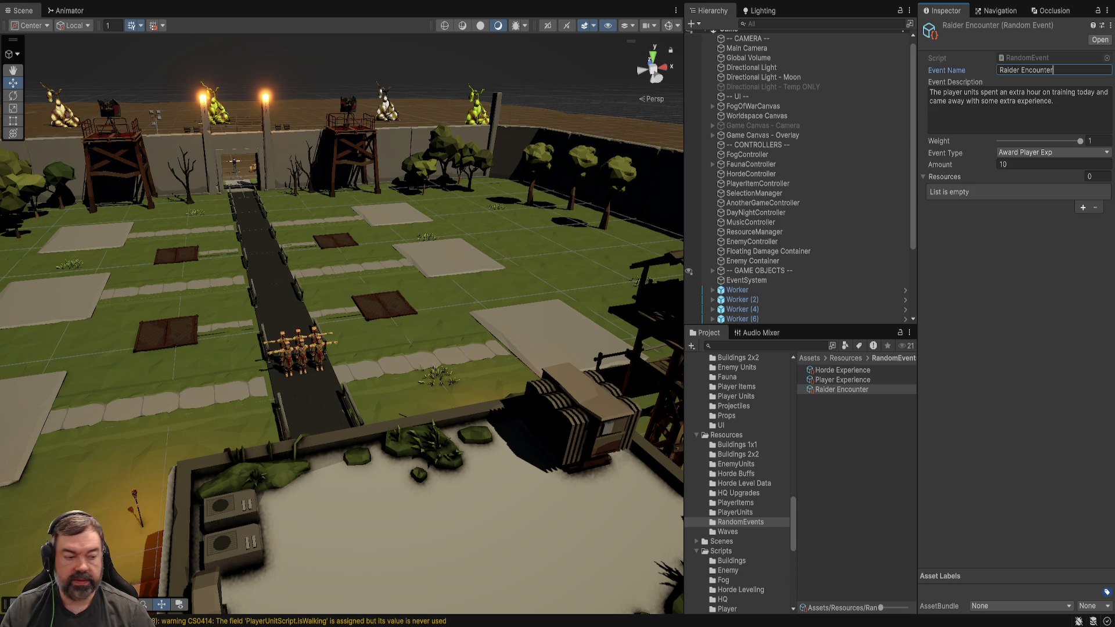
key(alt+Tab)
click(247, 197)
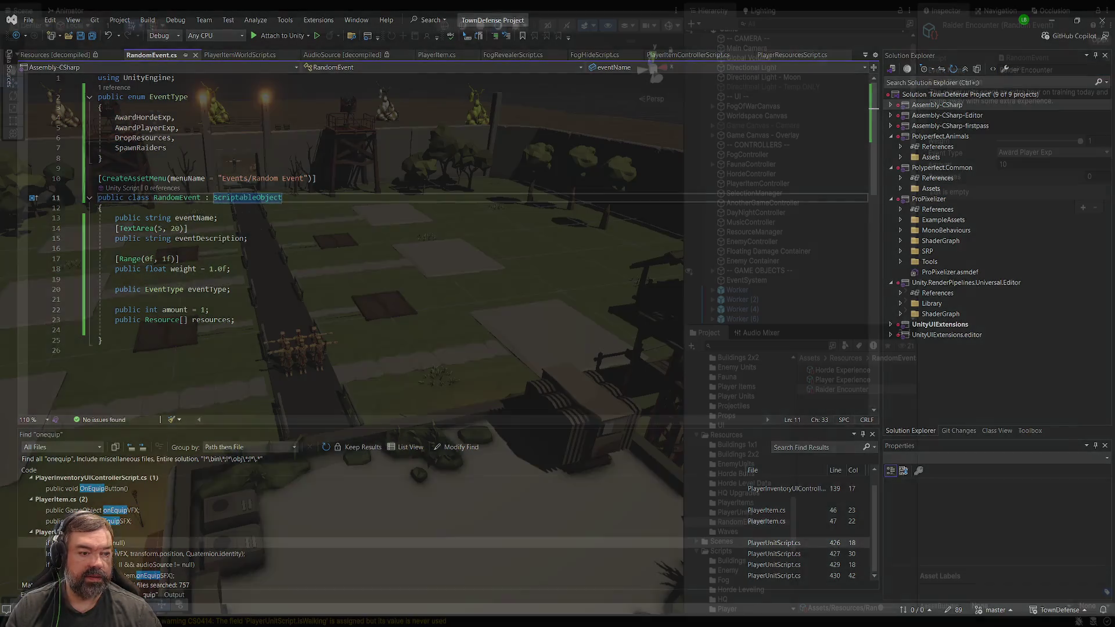
key(alt+Tab)
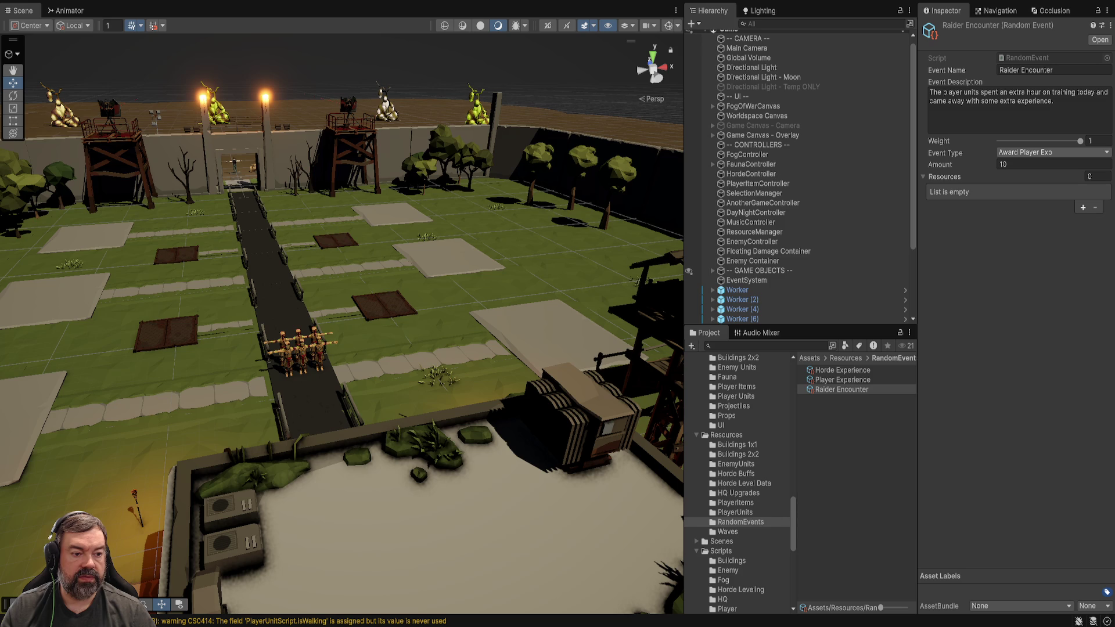
key(Down)
- Set the Raider Encounter Amount to 5 and enter play mode to test the game
key(Tab)
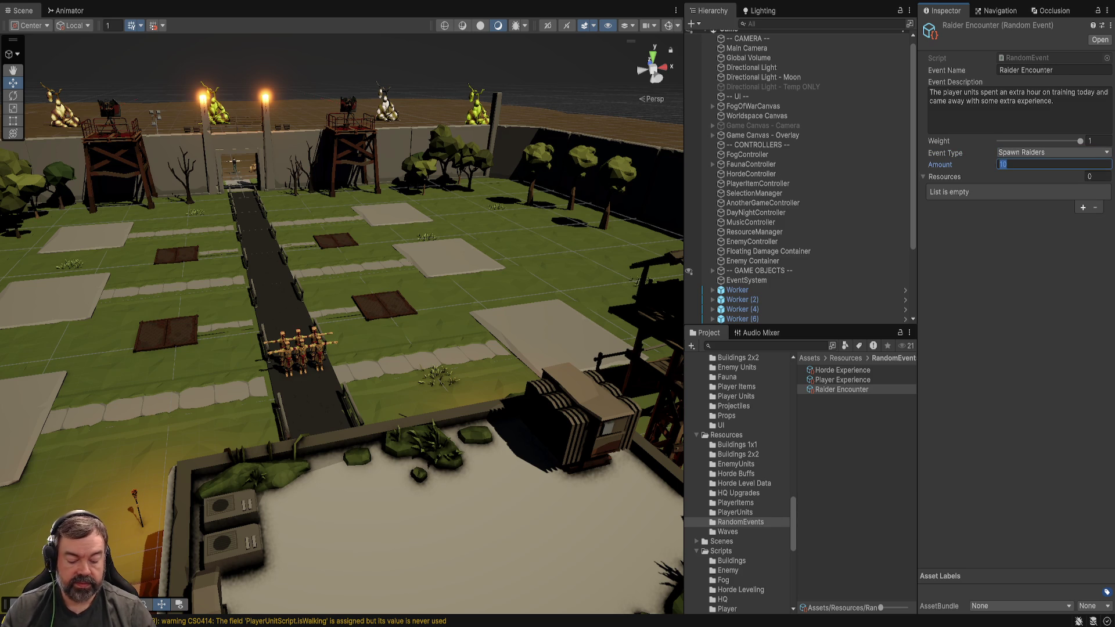
text(5)
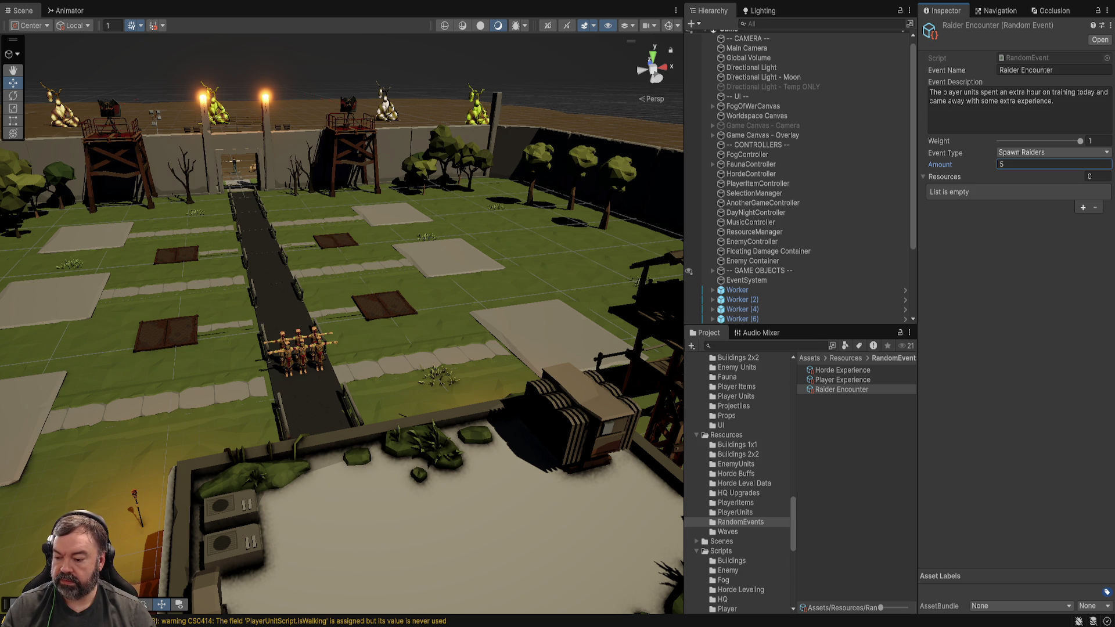
key(ctrl+p)
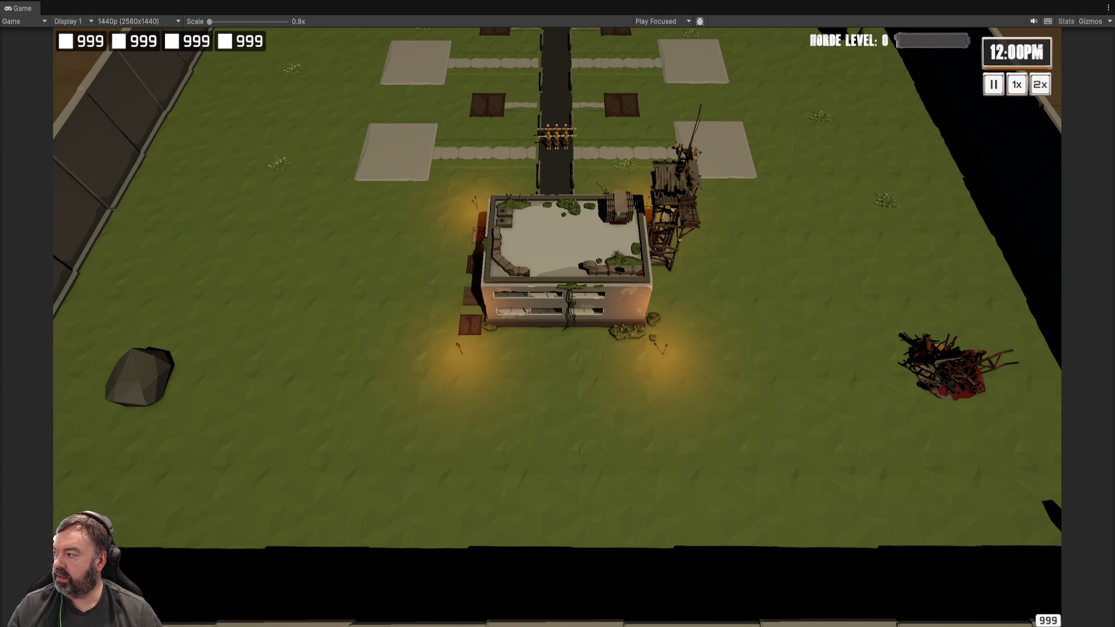
- Exit play mode, keep Raider Encounter's amount at 5, and clear the asset selection
key(ctrl+p)
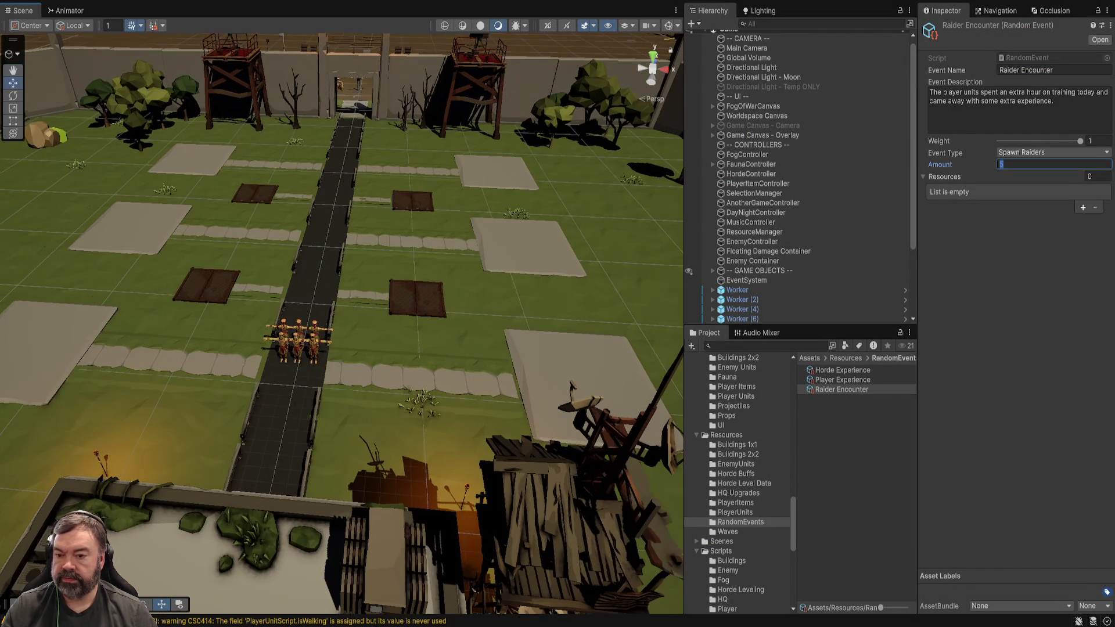
click(1053, 164)
text(5)
key(Return)
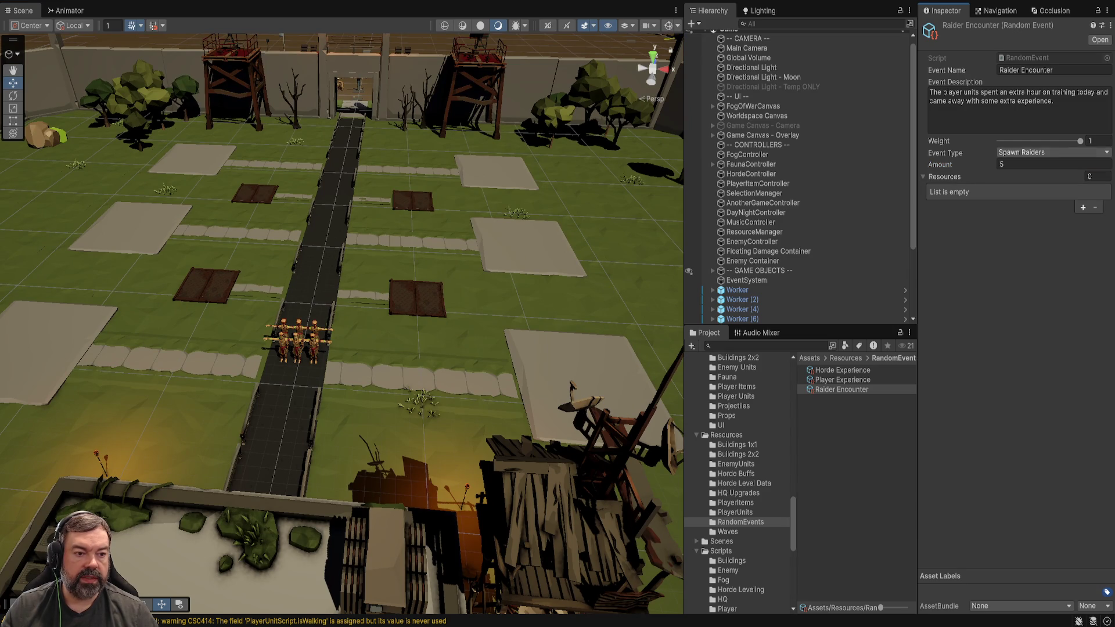
key(Escape)
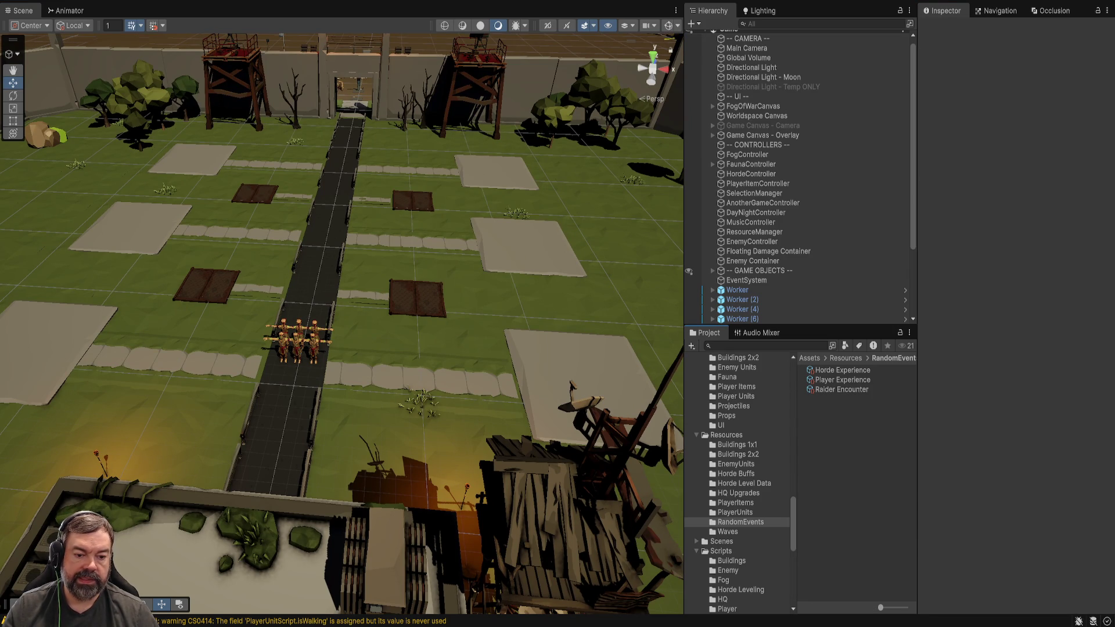
click(755, 346)
- Search the project for 'parachut', then search 'crate' and inspect SM_Env_Crater_01
text(parach)
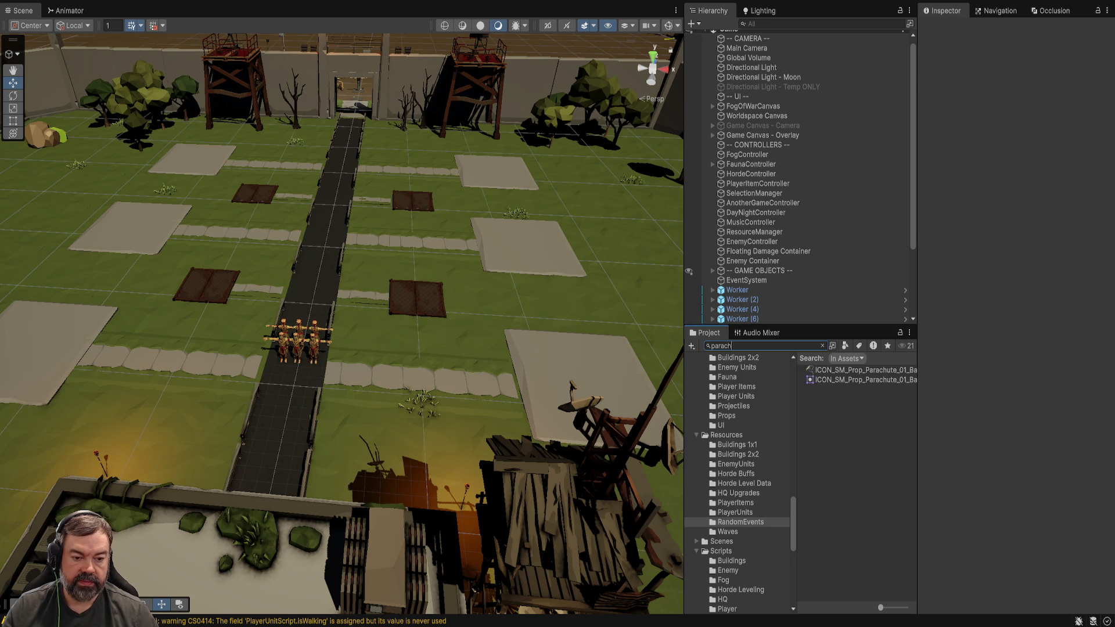
text(ut)
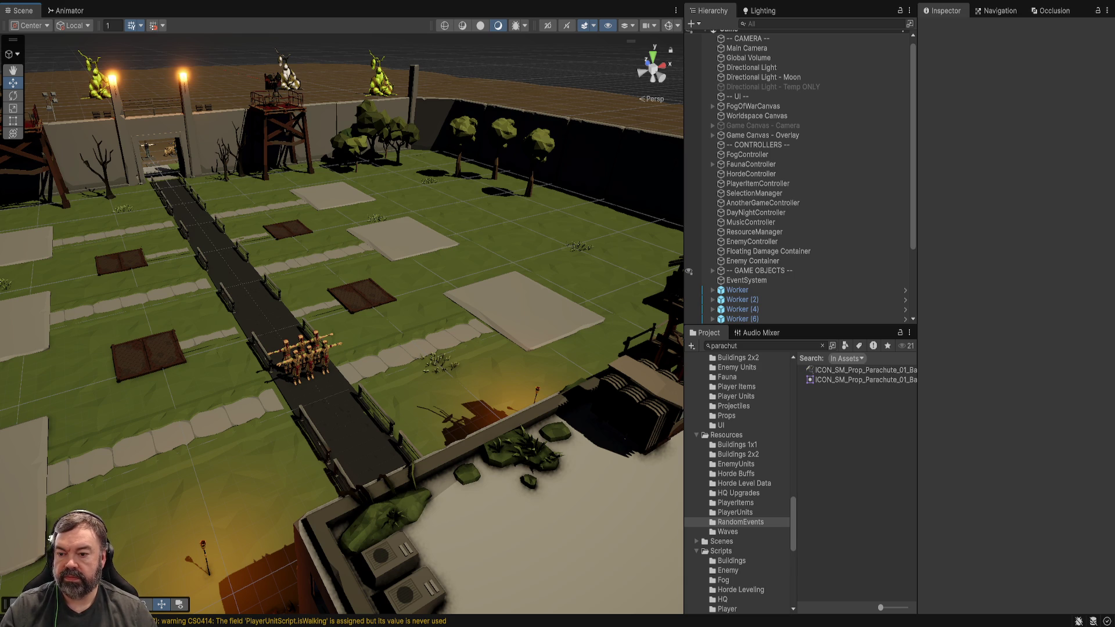
key(f)
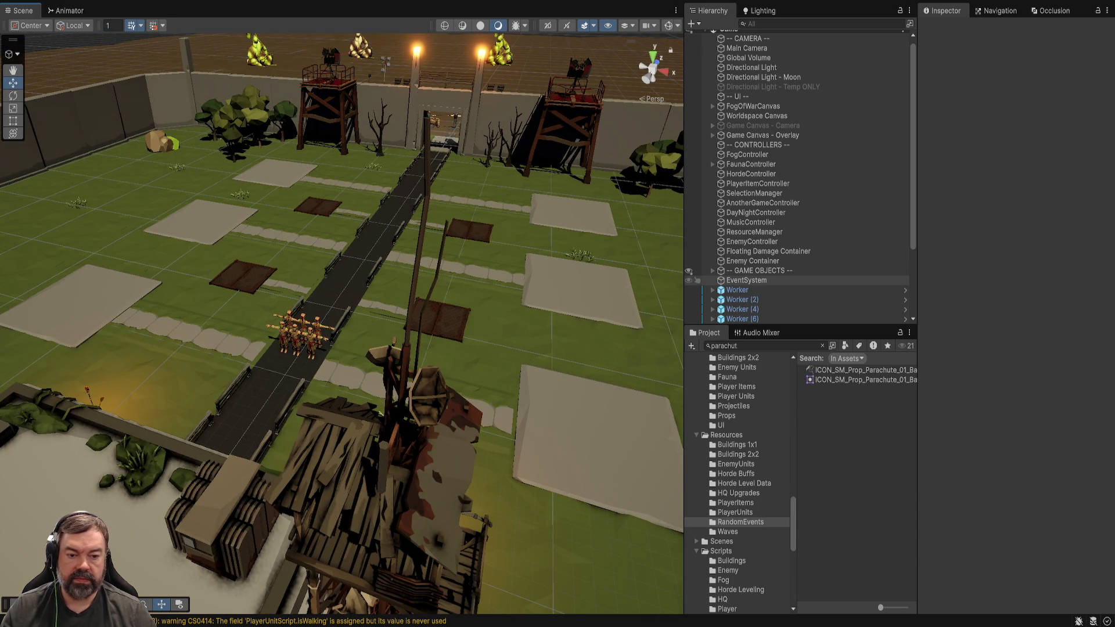
click(761, 345)
text(crate)
scroll(856, 481, down, 5)
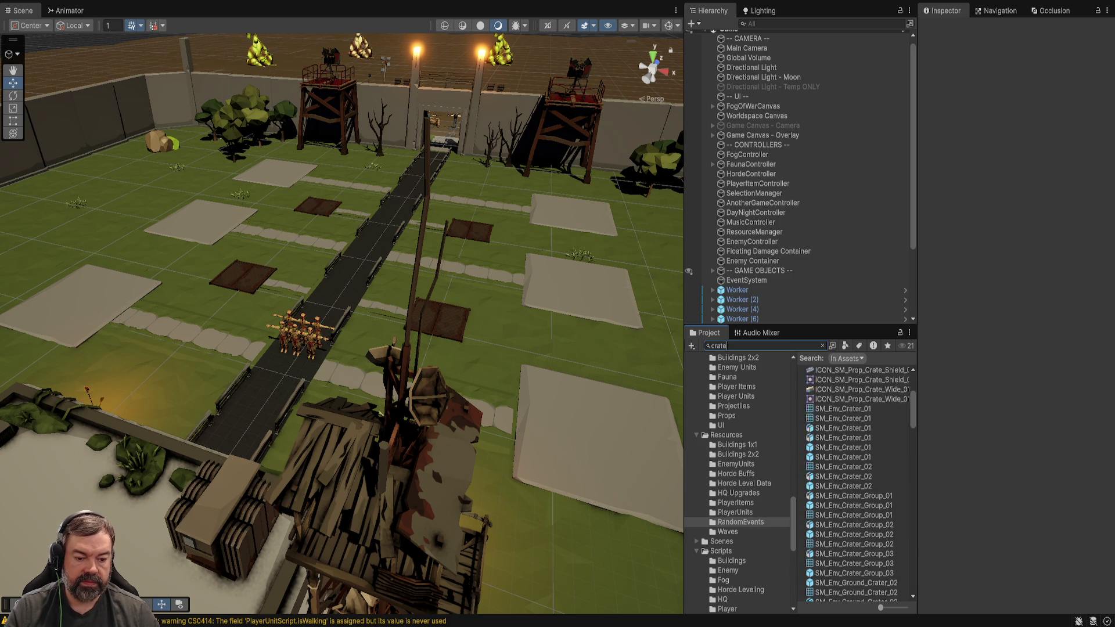
click(843, 410)
scroll(856, 482, down, 5)
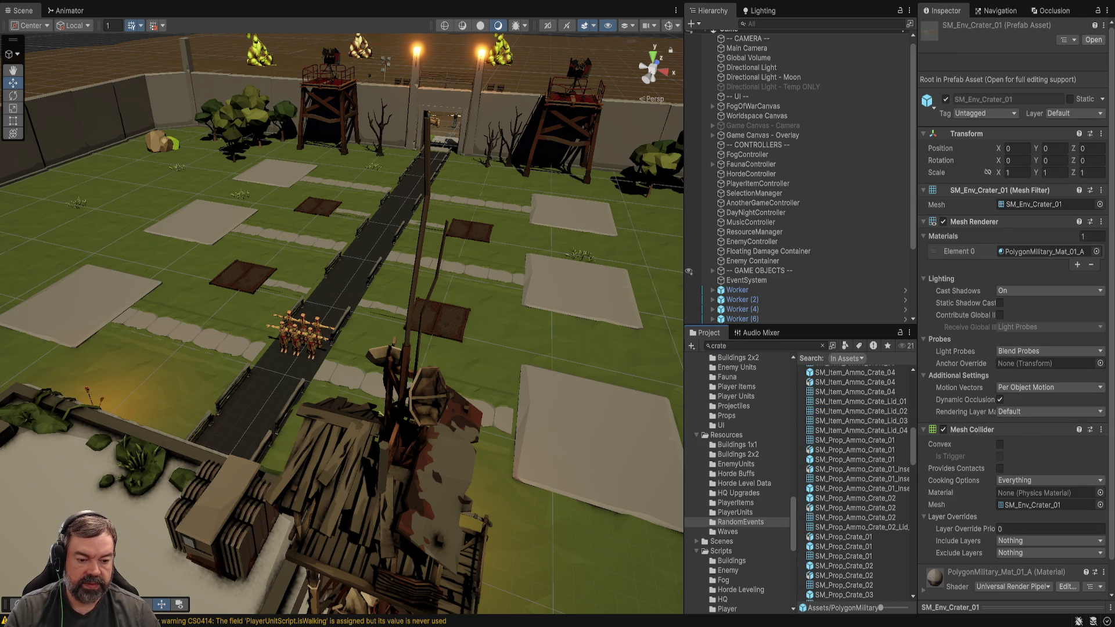
- Step through crate prefabs from SM_Prop_Ammo_Crate_01 down to SM_Prop_Crate_Cube_02
click(854, 459)
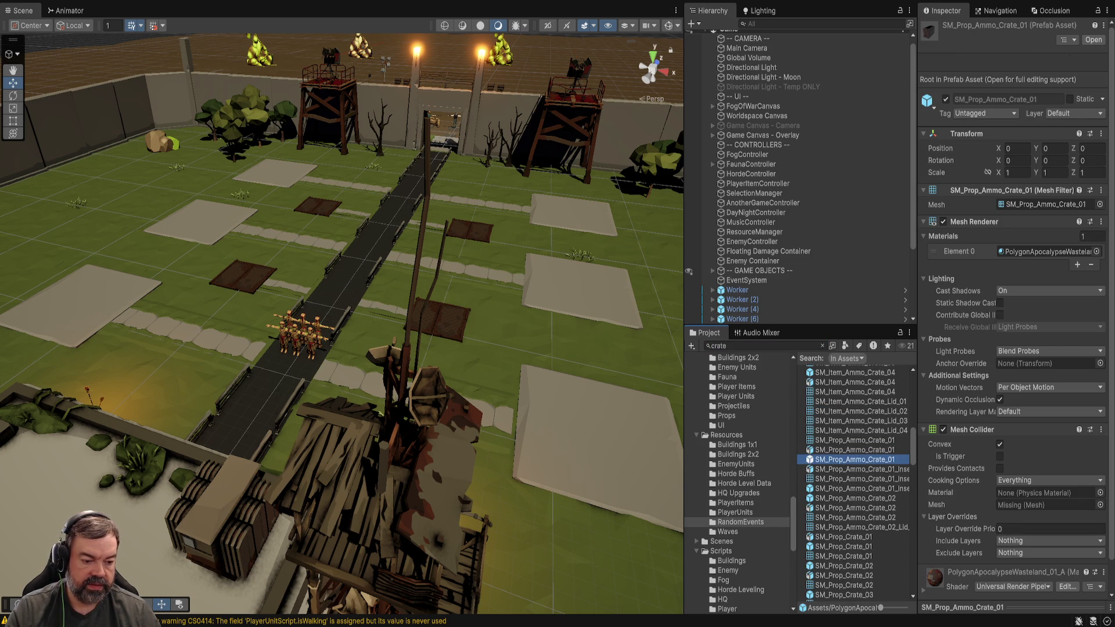
key(Down)
key(Down)
key(Down)
key(Down)
key(Down)
key(Down)
key(Up)
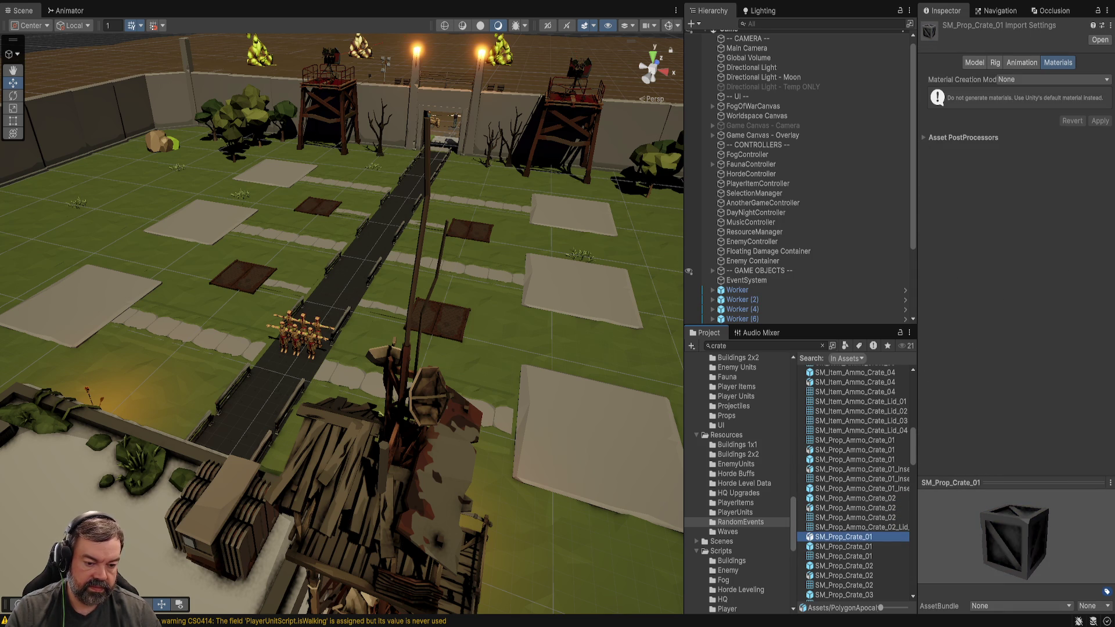
key(Down)
key(Down)
key(Down)
key(Down)
key(Down)
key(Down)
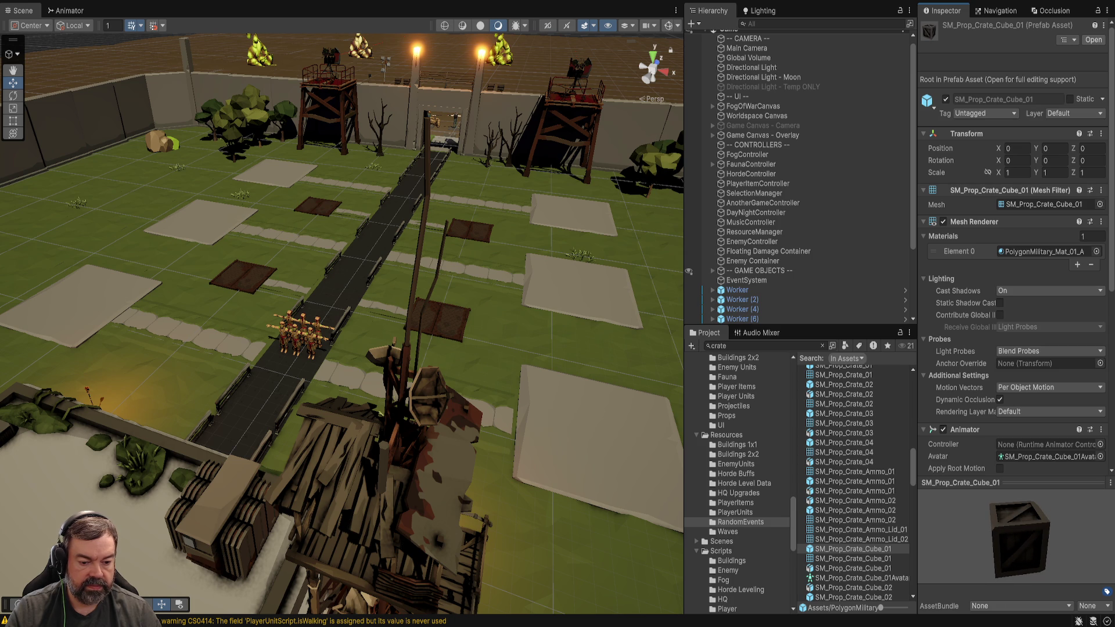
scroll(854, 482, down, 2)
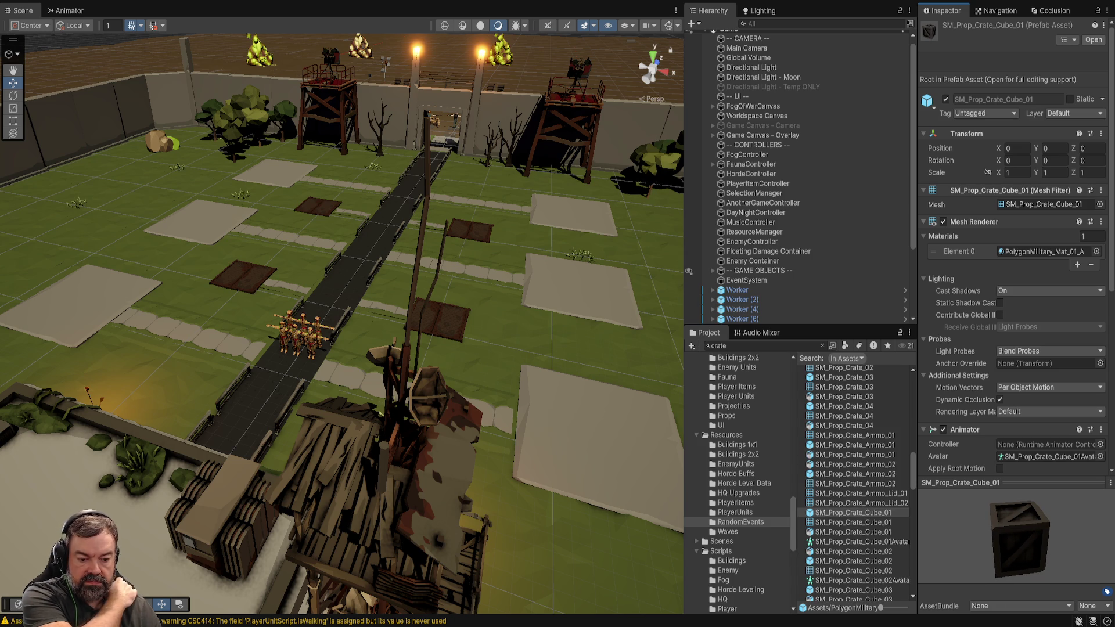
key(Down)
key(Down)
key(Down)
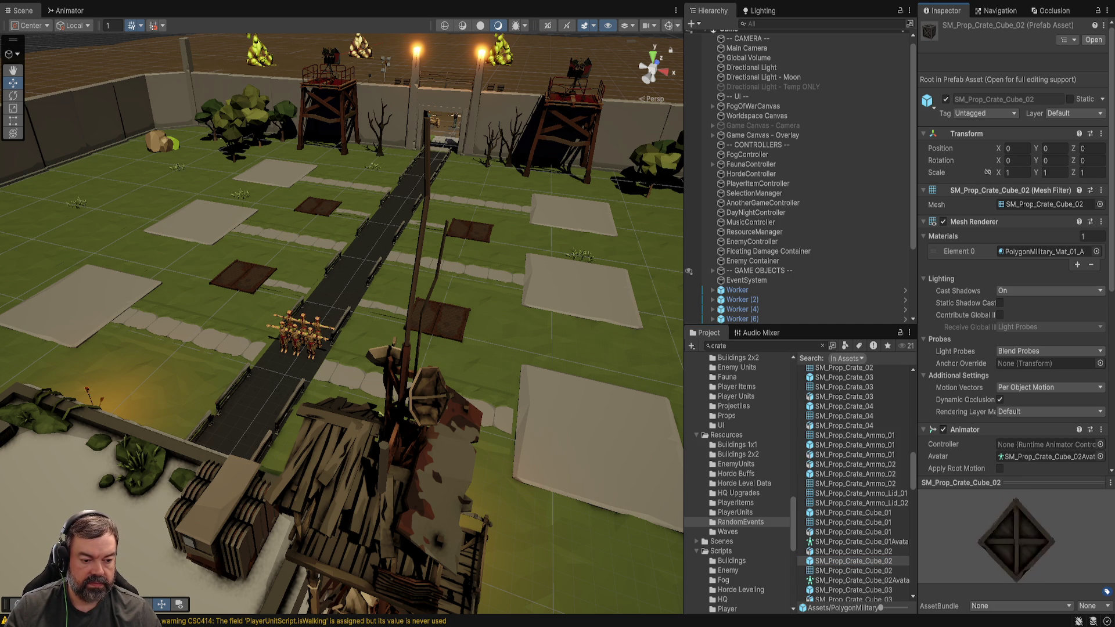
key(alt+Tab)
- Add a public GameObject eventPrefab field under a [Header("Prefabs")] attribute
click(308, 327)
key(Return)
text(public Gameo)
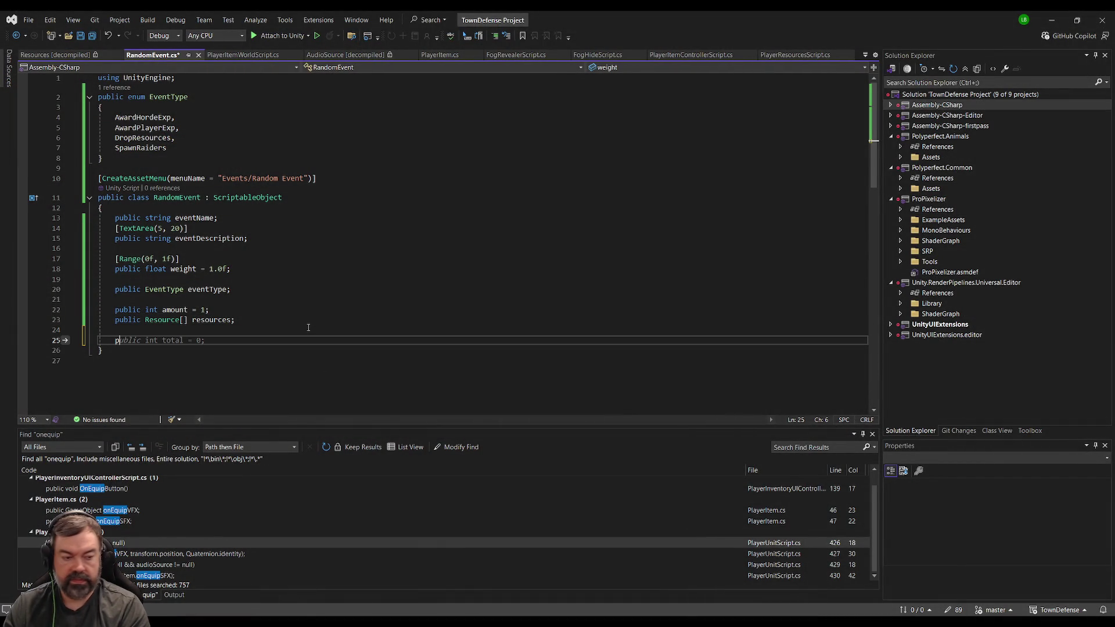
key(space)
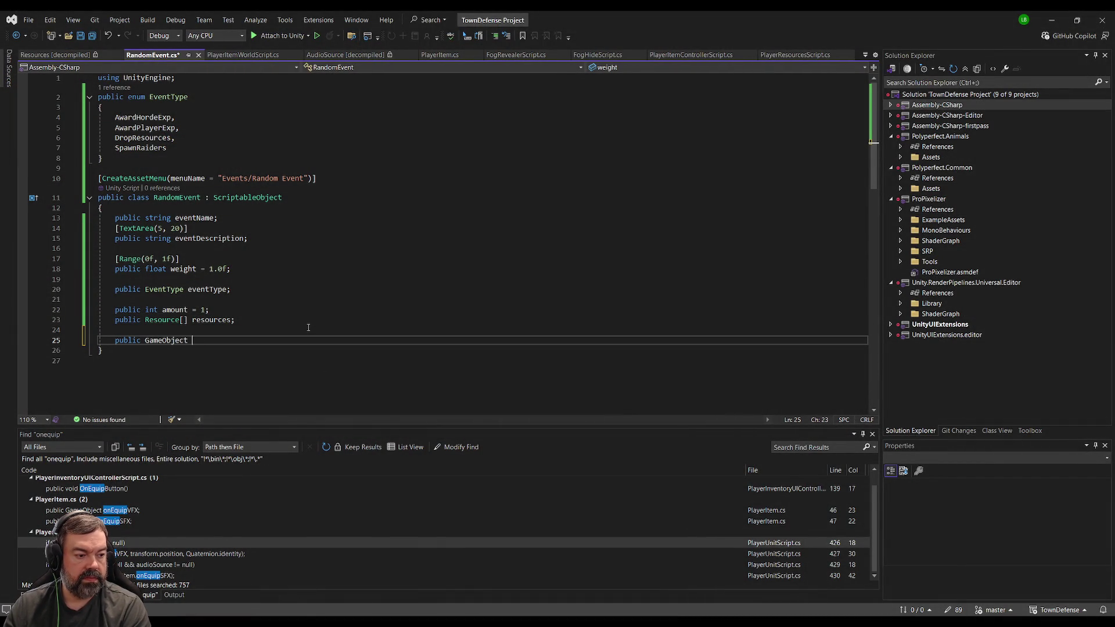
text(eventPrefab;)
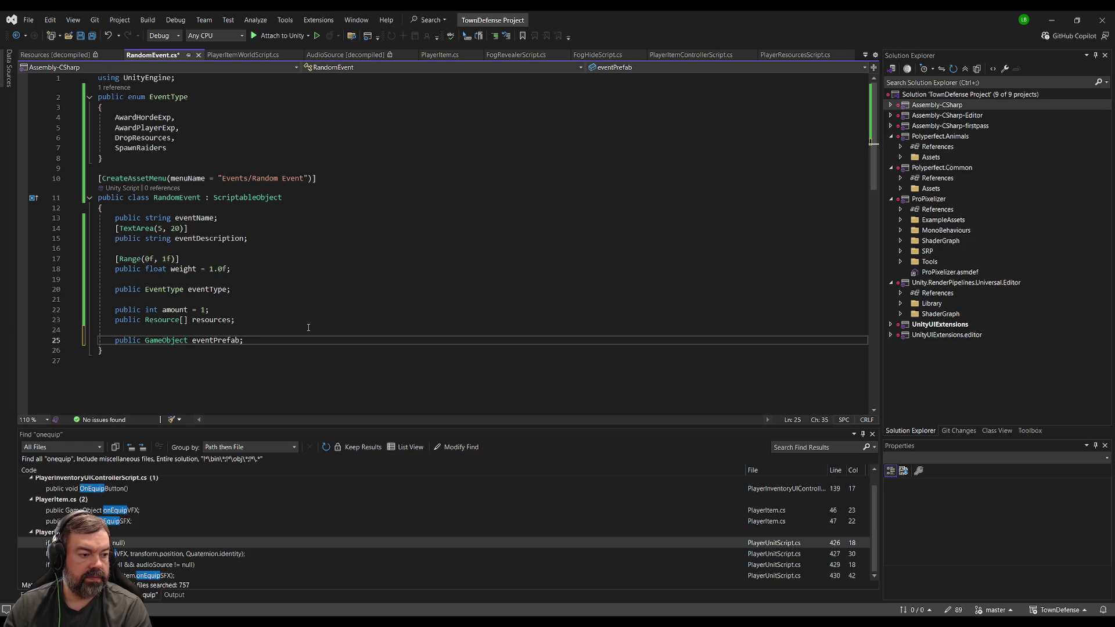
key(Home)
key(Return)
key(Up)
text([H)
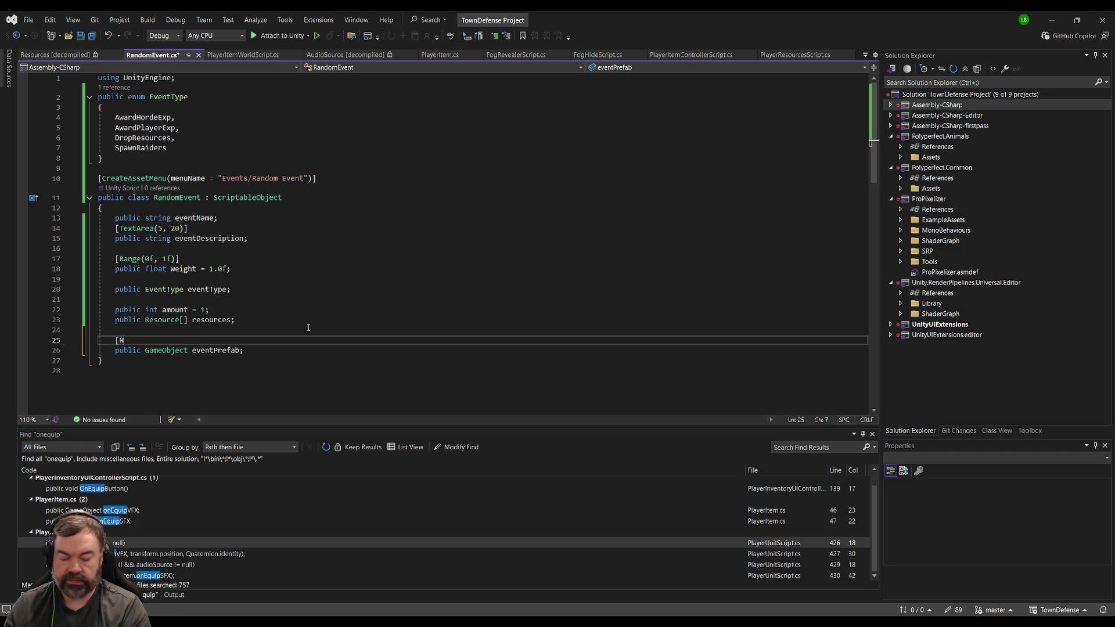
text(eader)
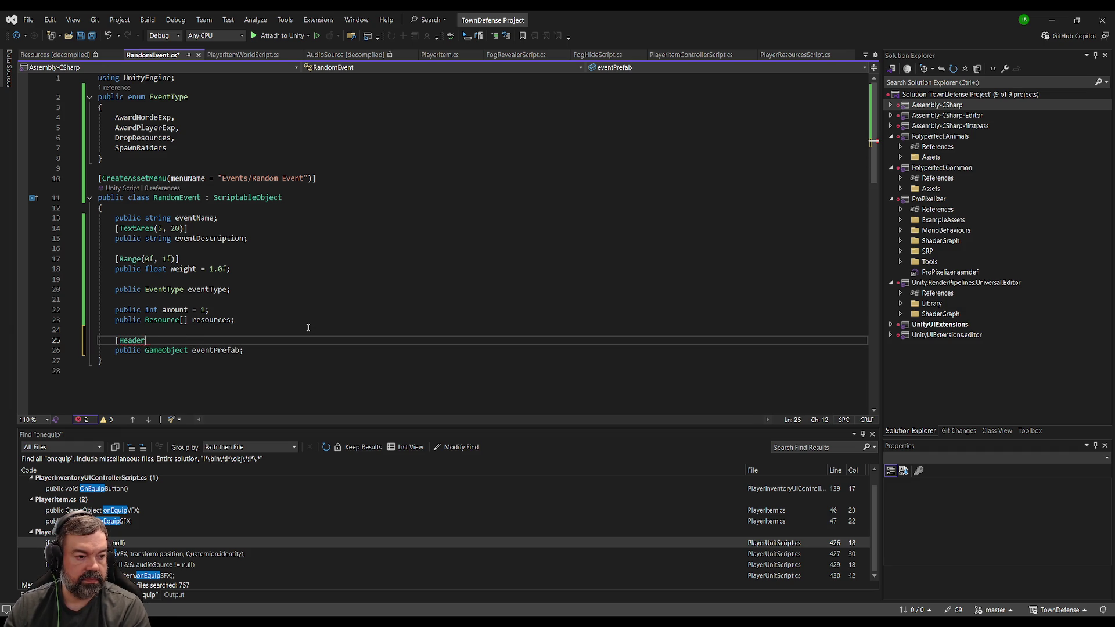
text(("Prefabs")
text()])
- Insert a [Header("Quantity")] attribute above the amount field
key(Up)
key(Up)
key(Up)
key(Return)
text([Header("Quantity"))
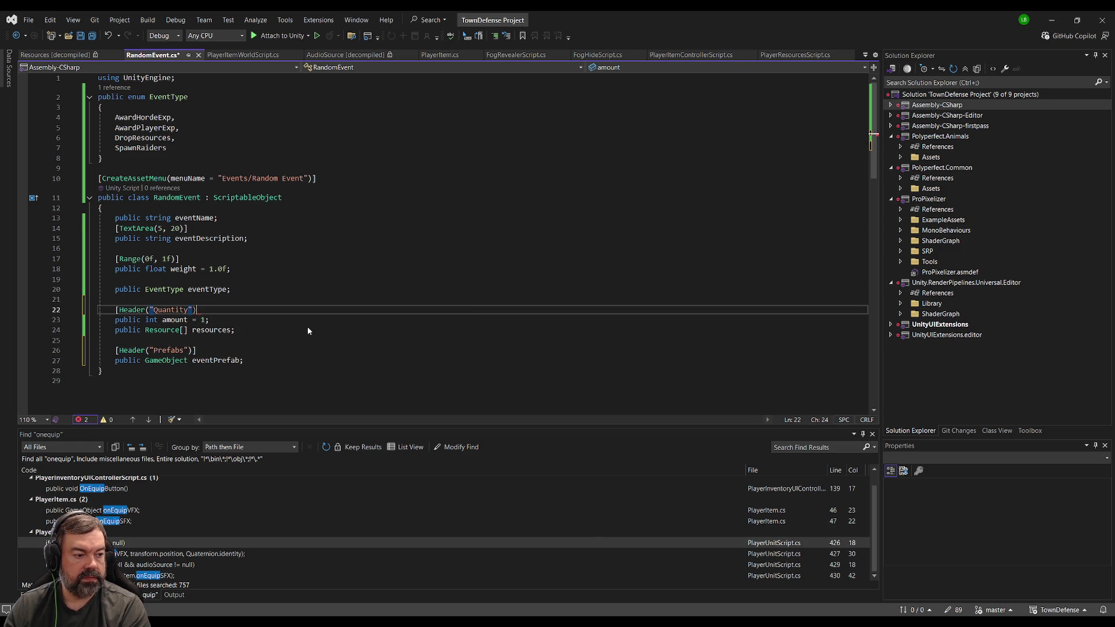
key(Up)
key(Up)
key(Up)
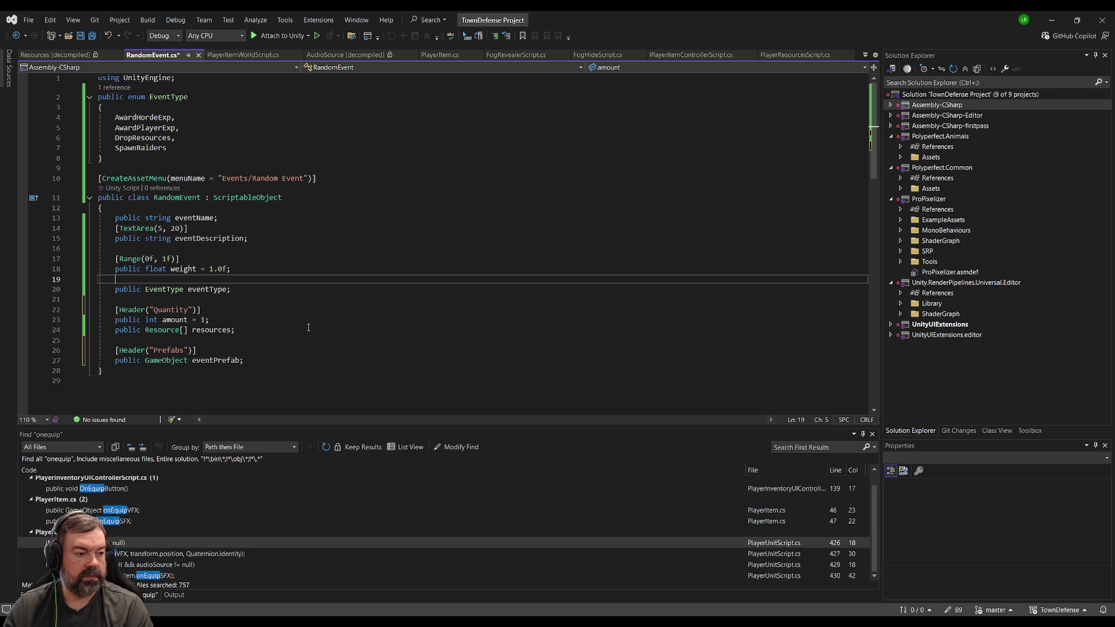
- Write a [Header("Event Info")] attribute on a new line near the Range attribute
key(Delete)
key(Up)
key(Down)
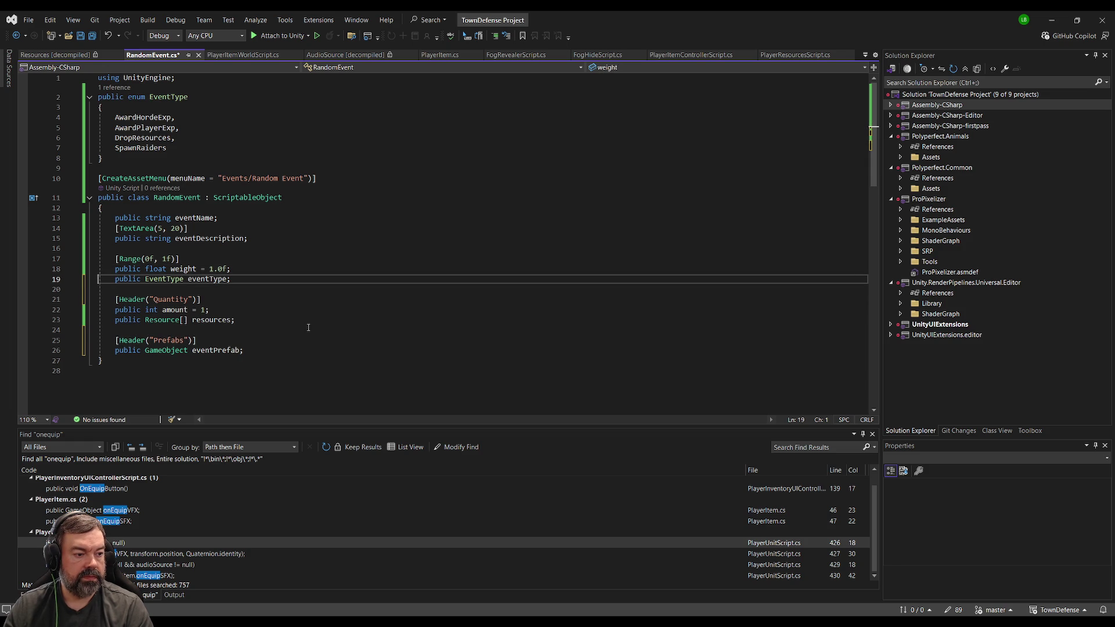
key(Return)
key(Up)
key(Up)
key(Up)
key(Return)
key(Up)
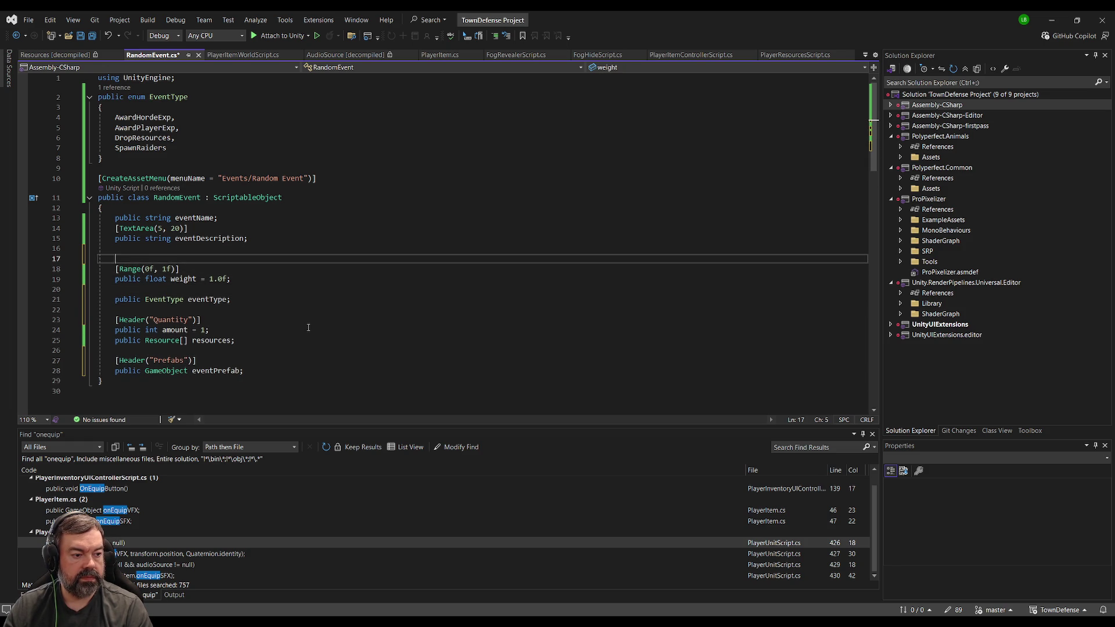
text([Head)
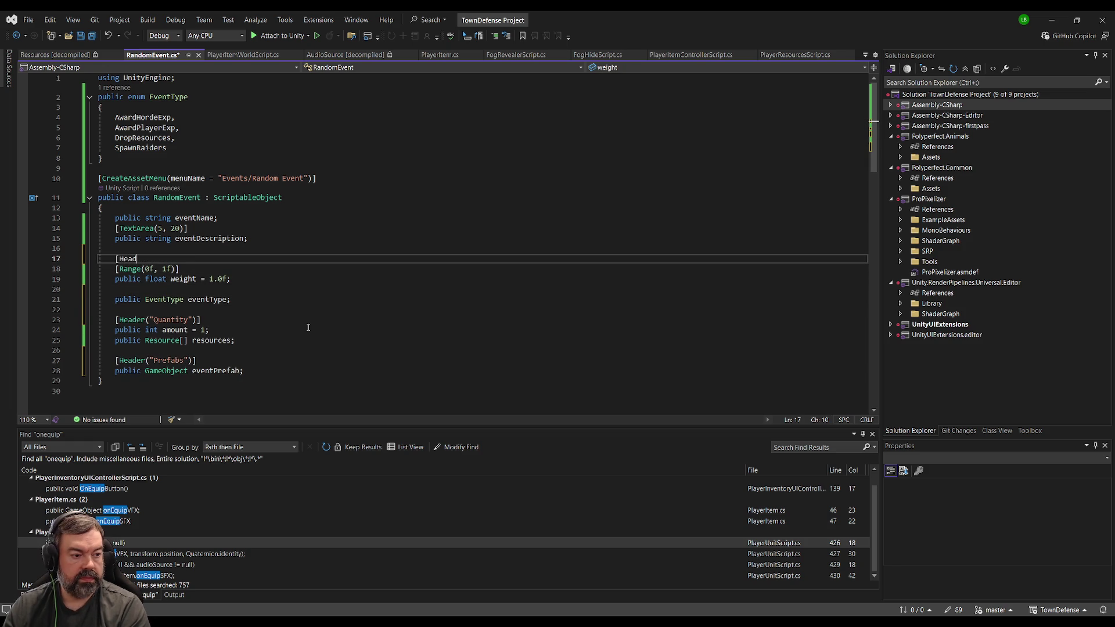
text(er("Event )
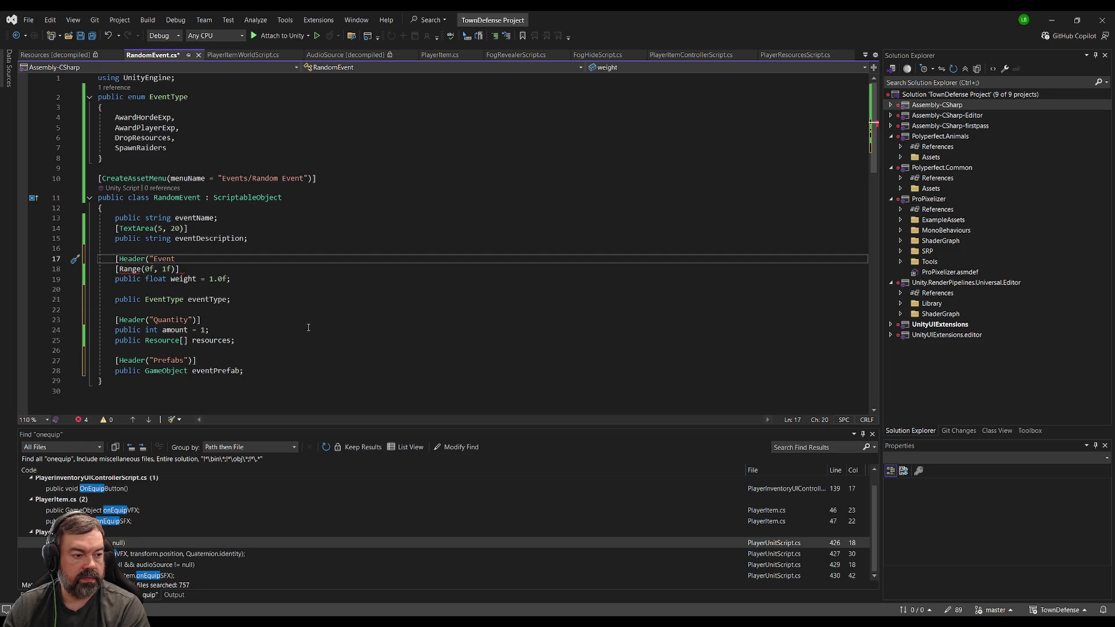
text(I)
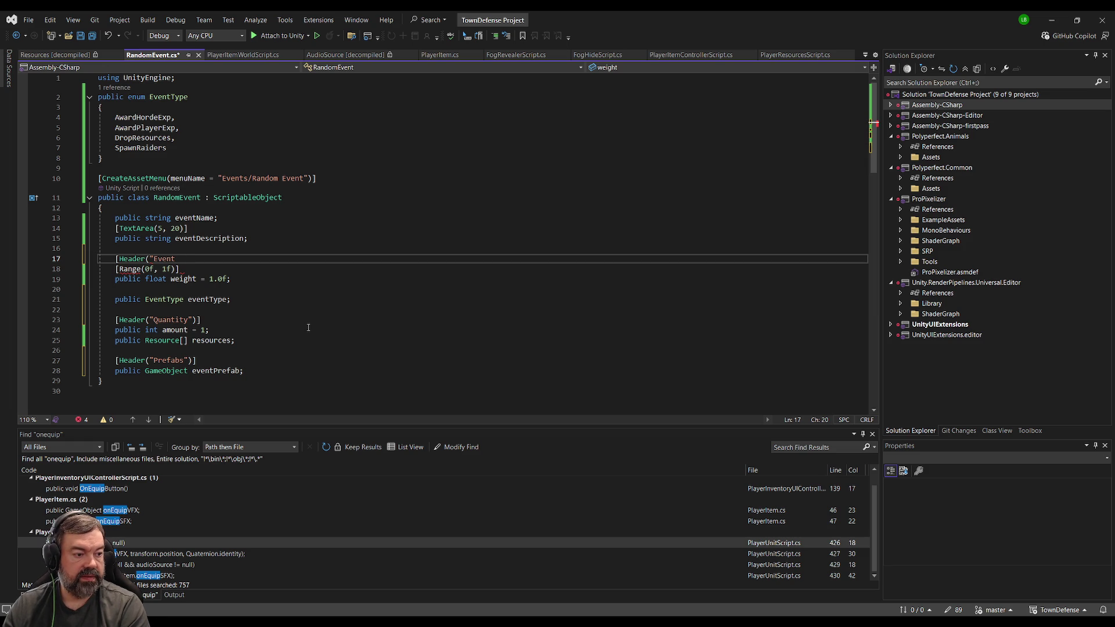
text(Info");)
key(BackSpace)
text(])
- Move the Event Info header above eventName and remove the blank line before eventType
key(shift+Home)
key(ctrl+x)
key(Up)
key(Up)
key(Up)
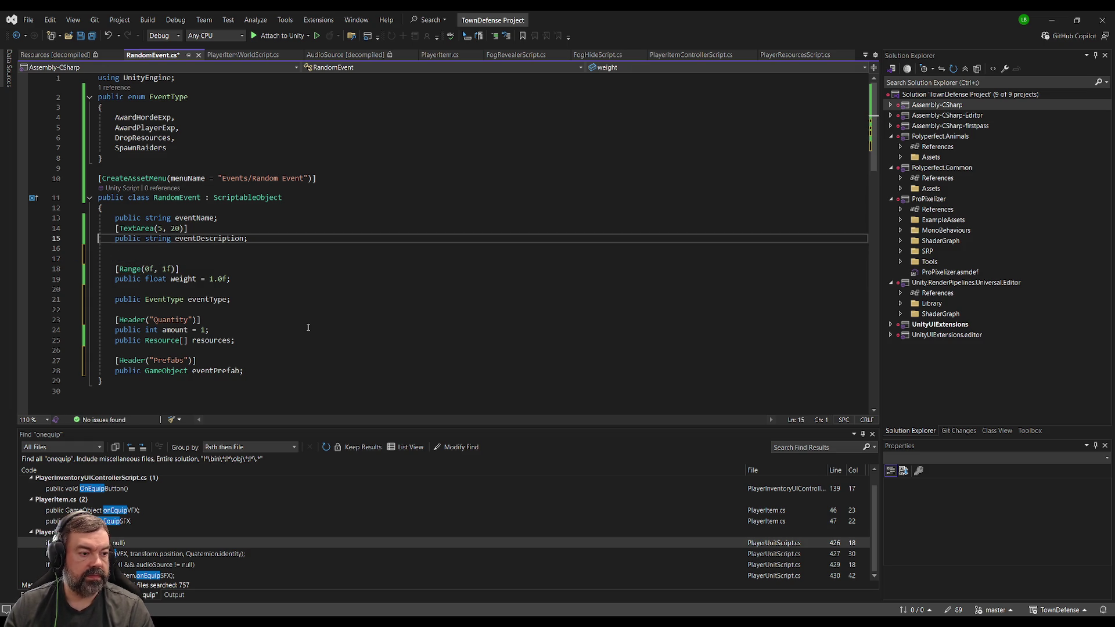
key(Down)
key(Down)
key(Down)
key(Down)
key(ctrl+v)
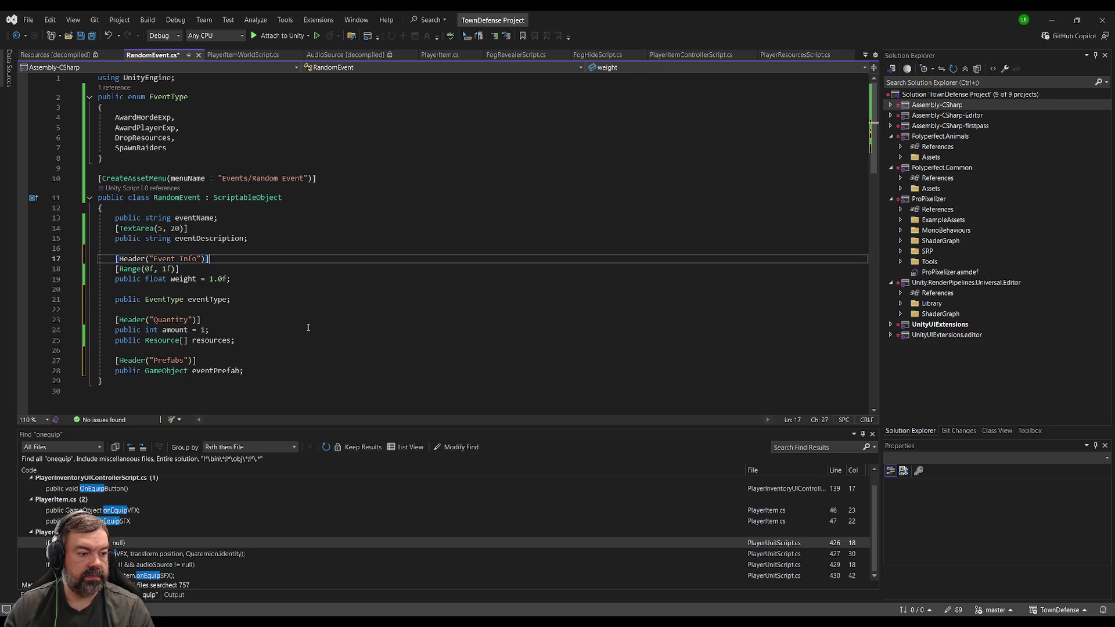
key(alt+Up)
key(alt+Up)
key(alt+Up)
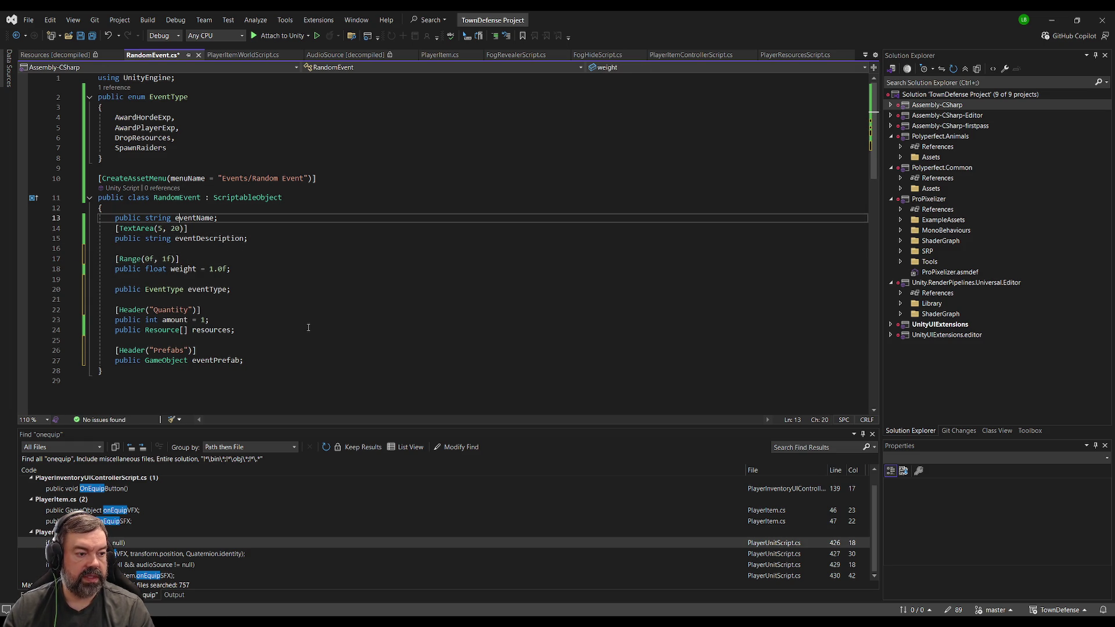
key(Home)
key(Down)
key(Down)
key(Down)
key(Down)
key(Return)
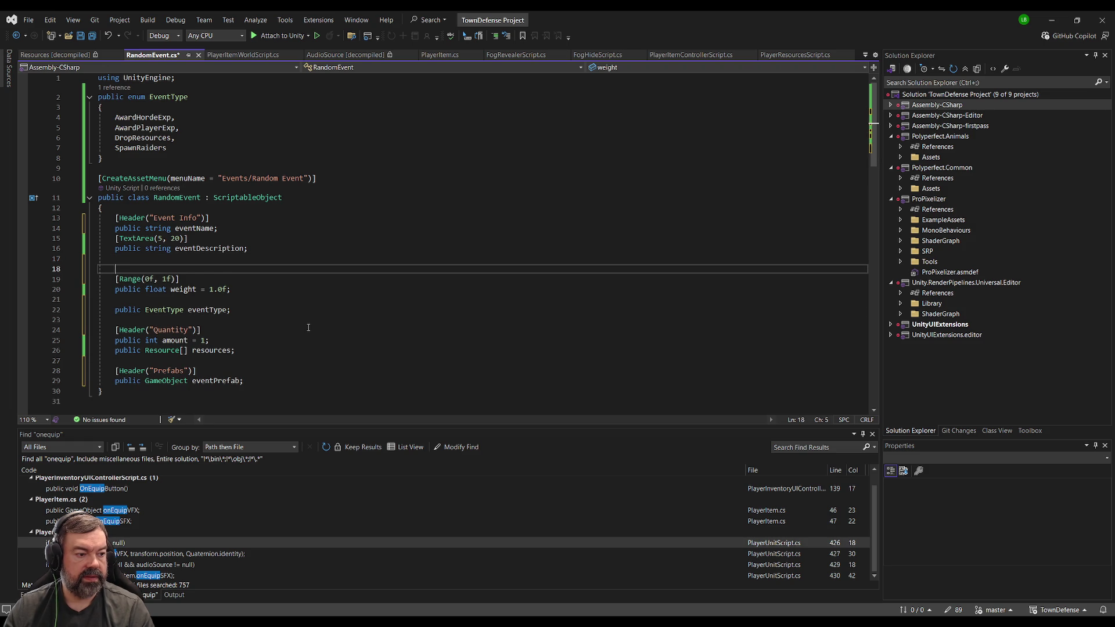
key(Down)
key(Down)
key(Down)
key(ctrl+x)
key(Up)
key(Up)
key(Up)
- Delete an unfinished second header, select the whole script and return to Unity
key(Tab)
text([)
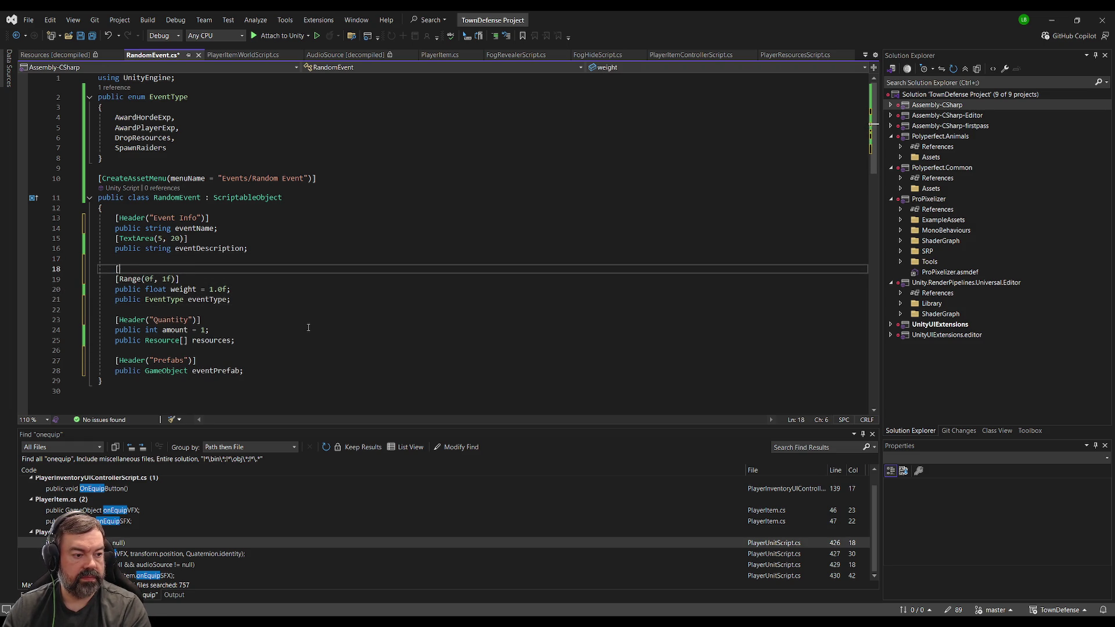
text(Head)
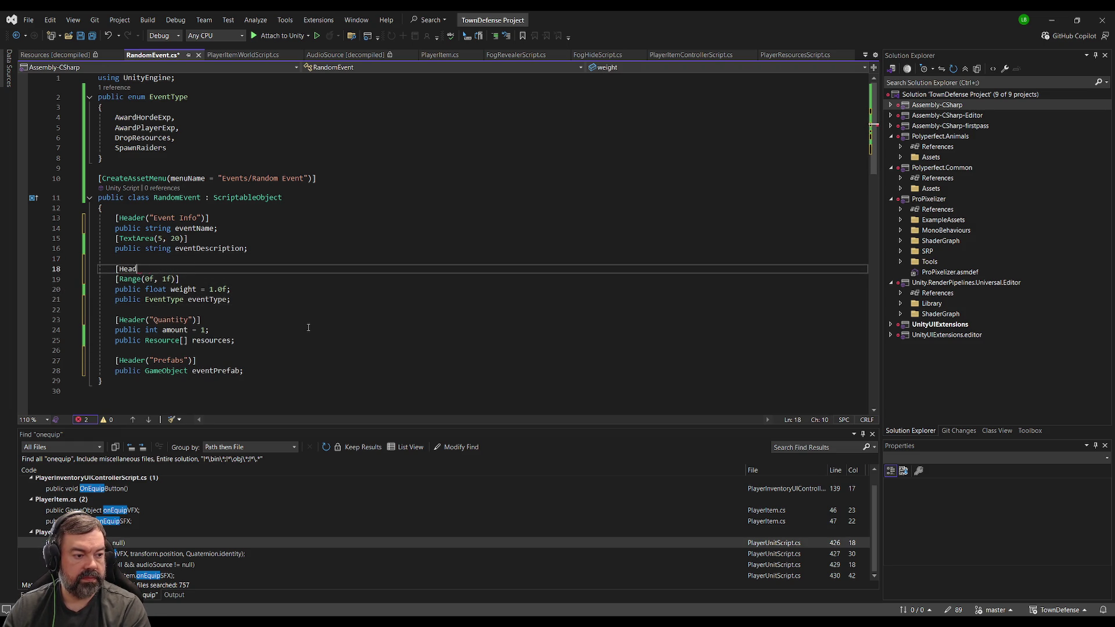
text(er("Event)
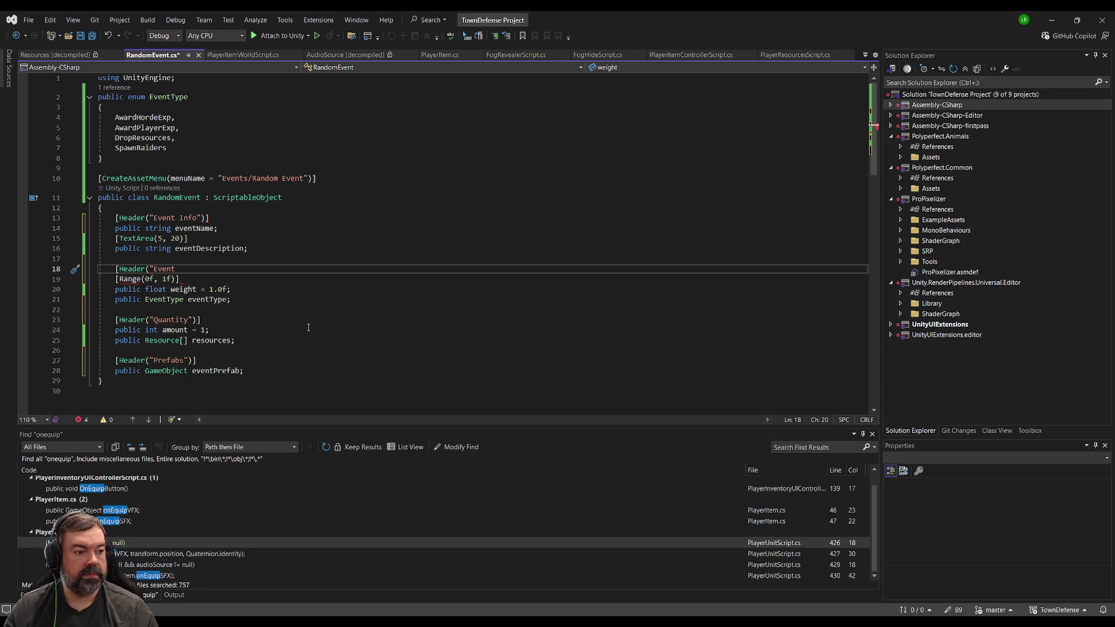
click(226, 259)
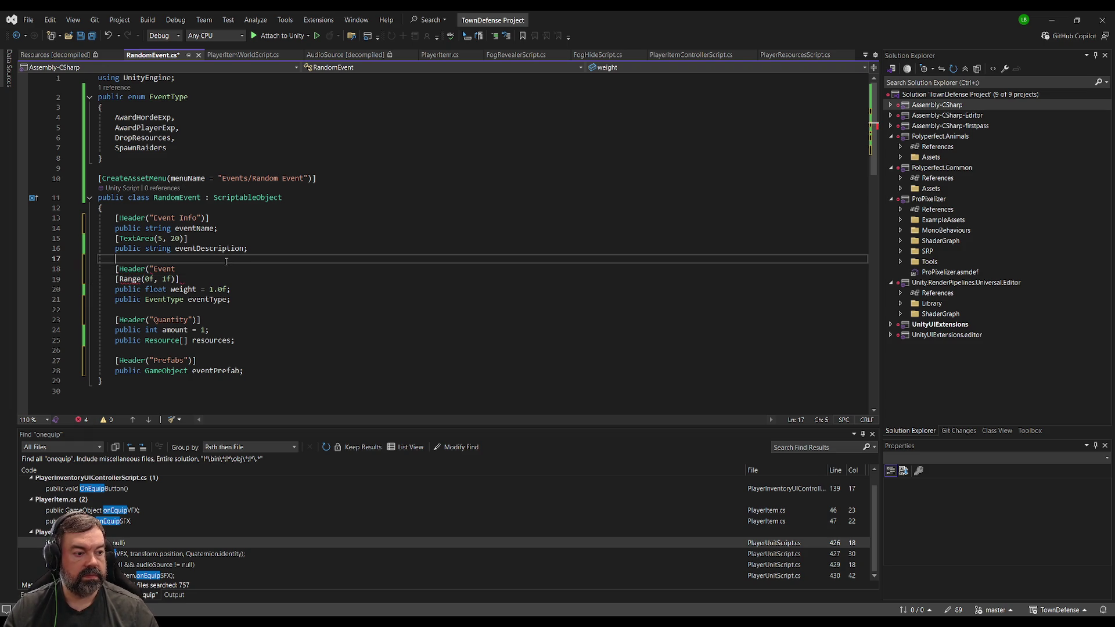
drag(212, 268, 107, 268)
key(BackSpace)
click(144, 404)
key(ctrl+a)
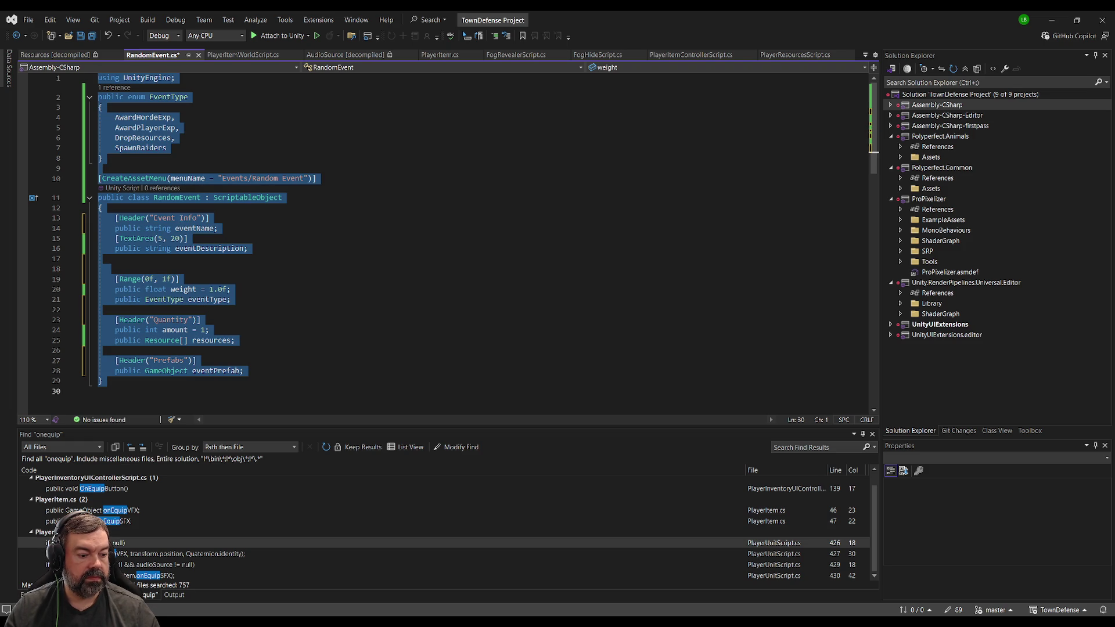
key(alt+Tab)
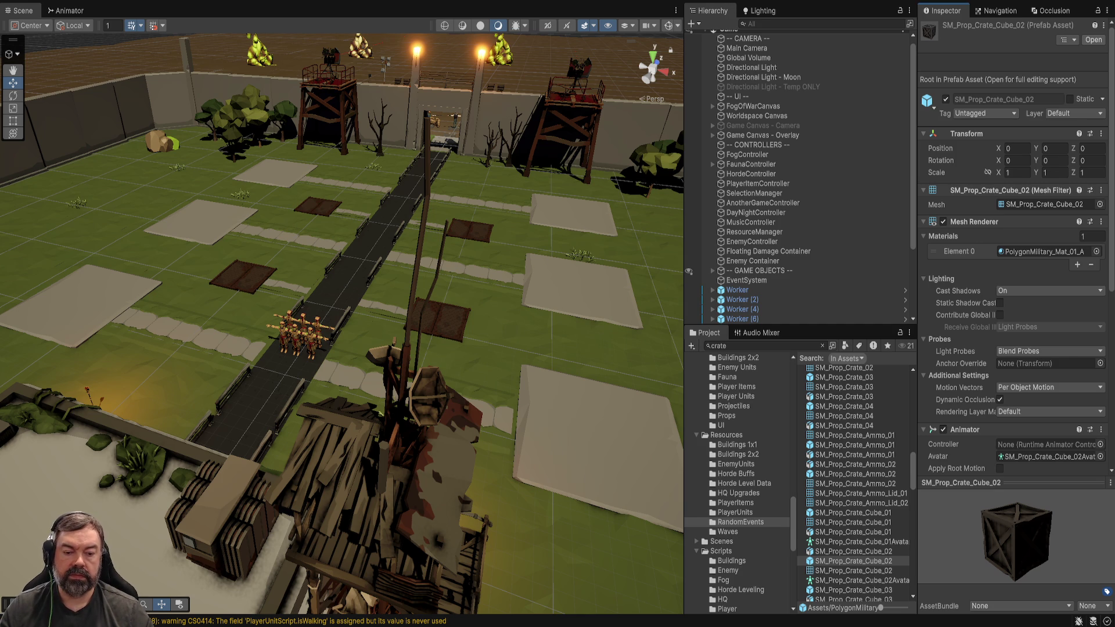
- Create a C# script named RandomEventControllerScript in the Scripts/RandomEvent folder
click(721, 551)
scroll(738, 494, down, 4)
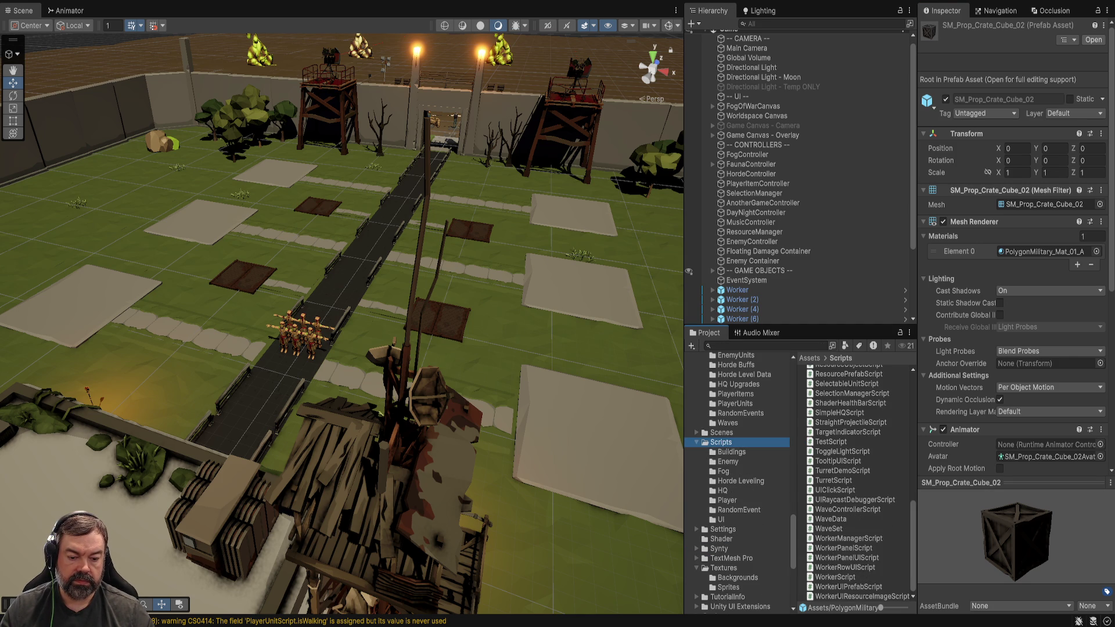
click(738, 510)
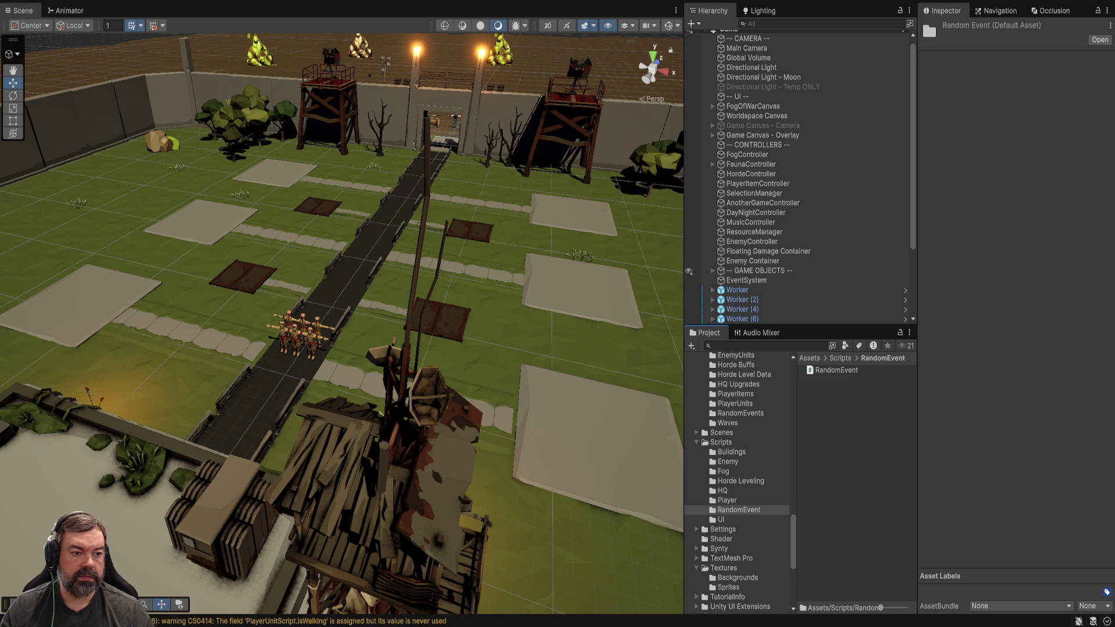
text(Random)
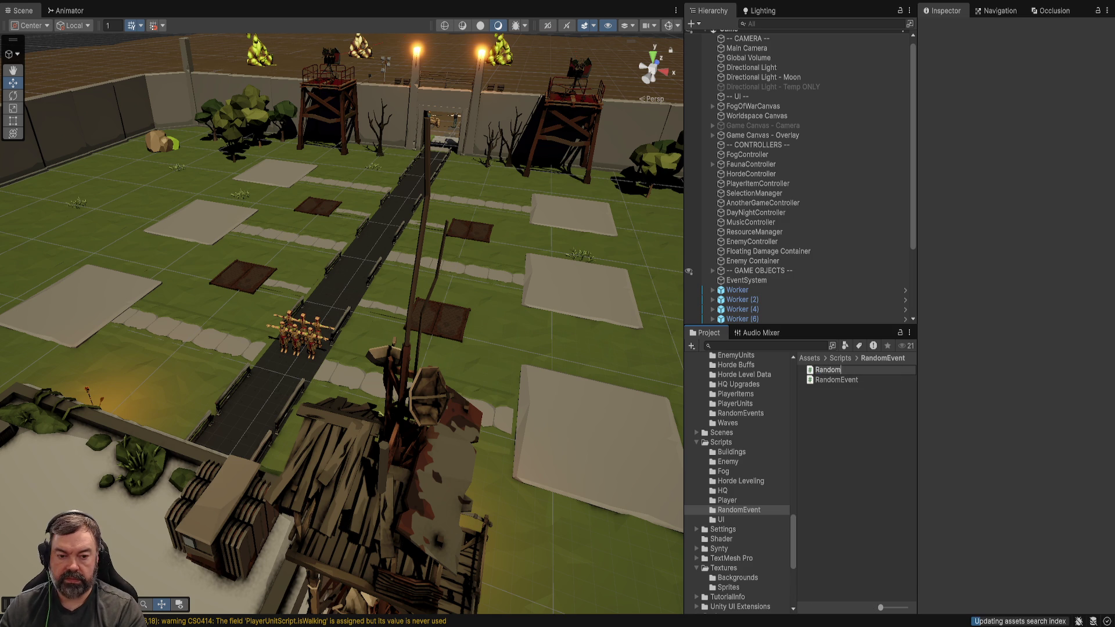
text(EventController)
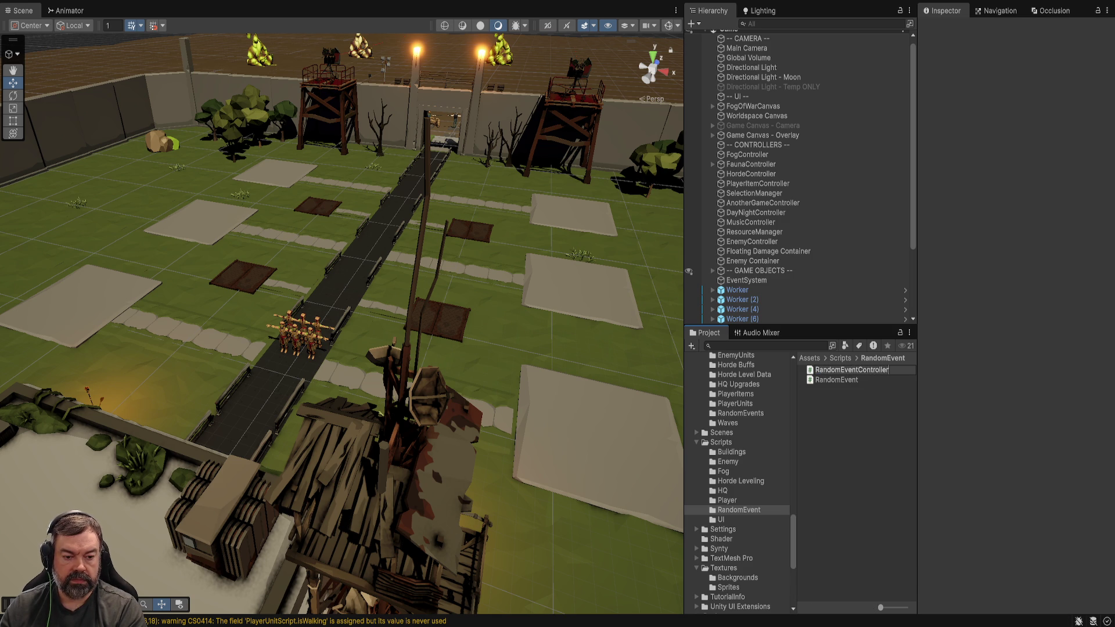
text(Script)
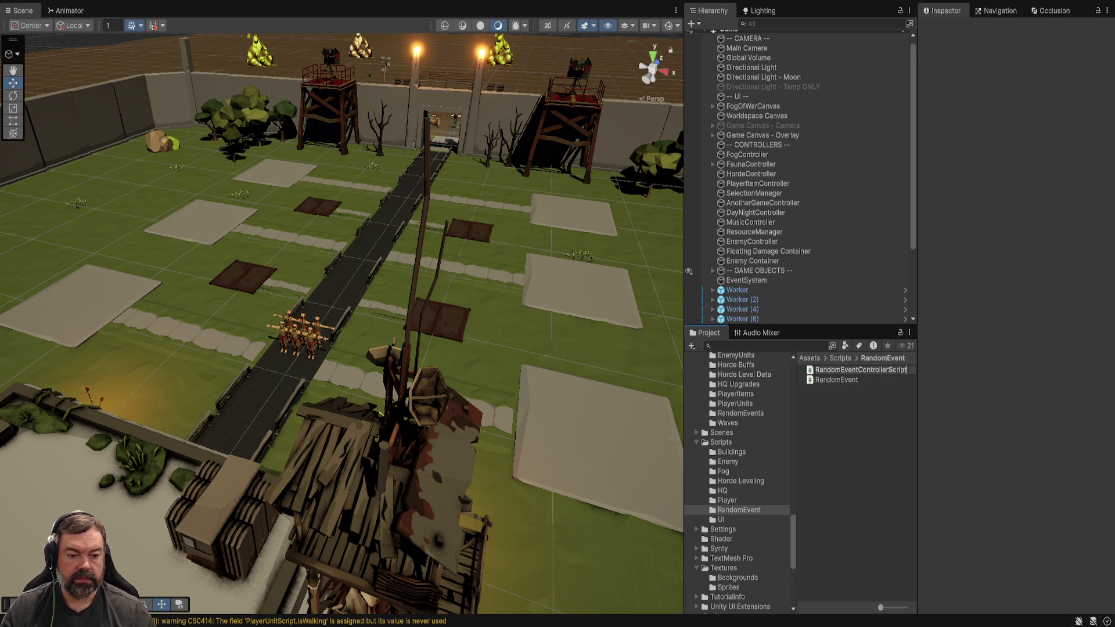
key(Return)
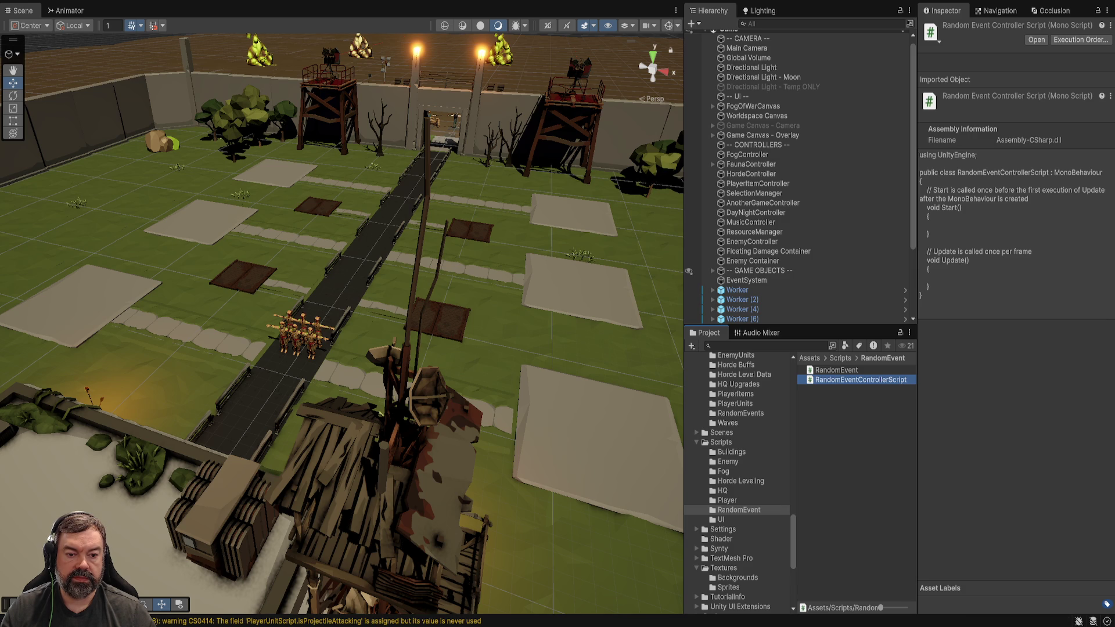
- Add an empty RandomEventController object under CONTROLLERS and attach RandomEventControllerScript to it
key(alt+shift+n)
text(Random)
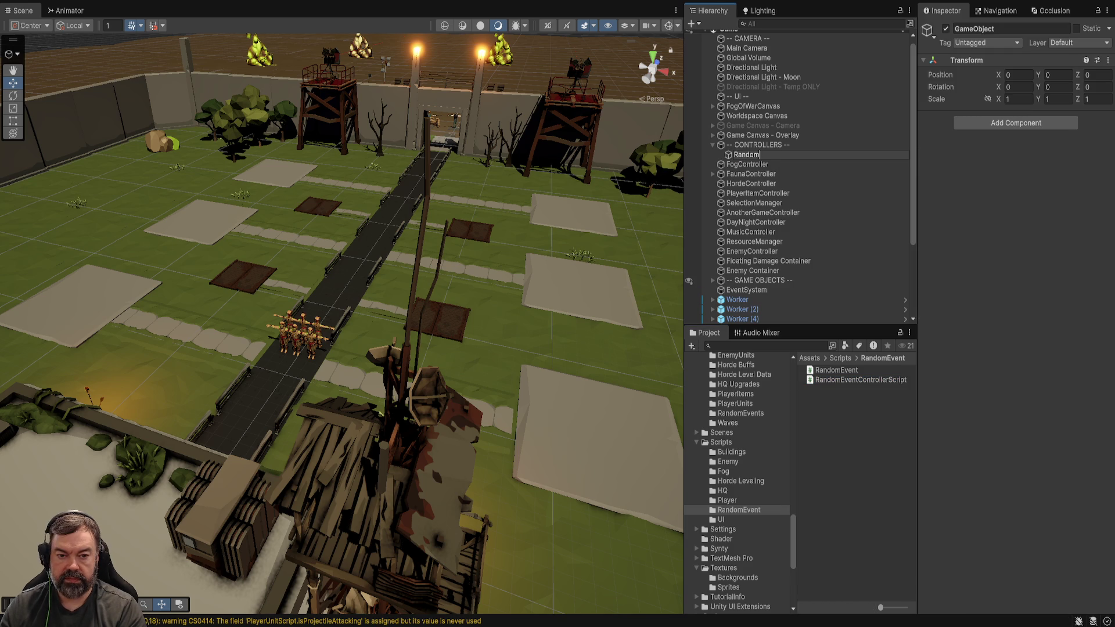
text(EventController)
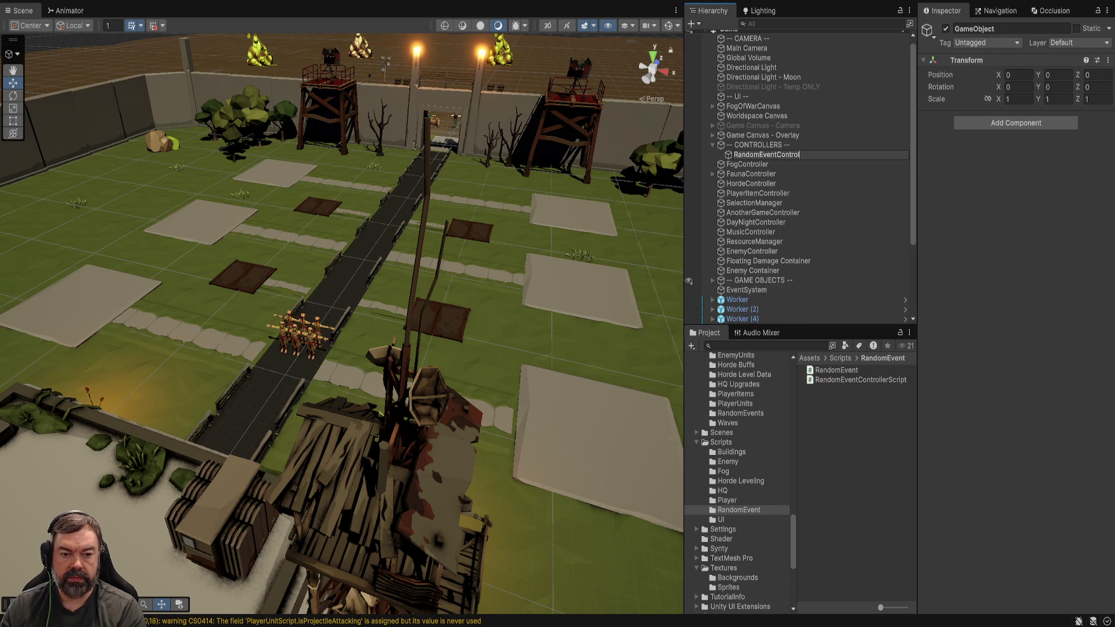
key(Return)
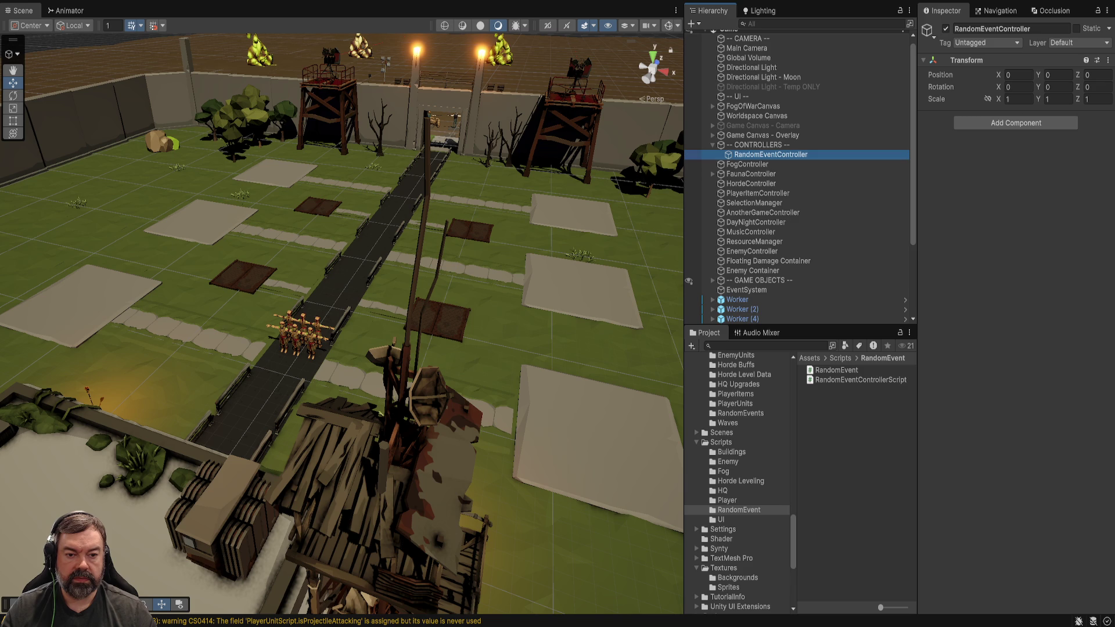
drag(859, 380, 1016, 110)
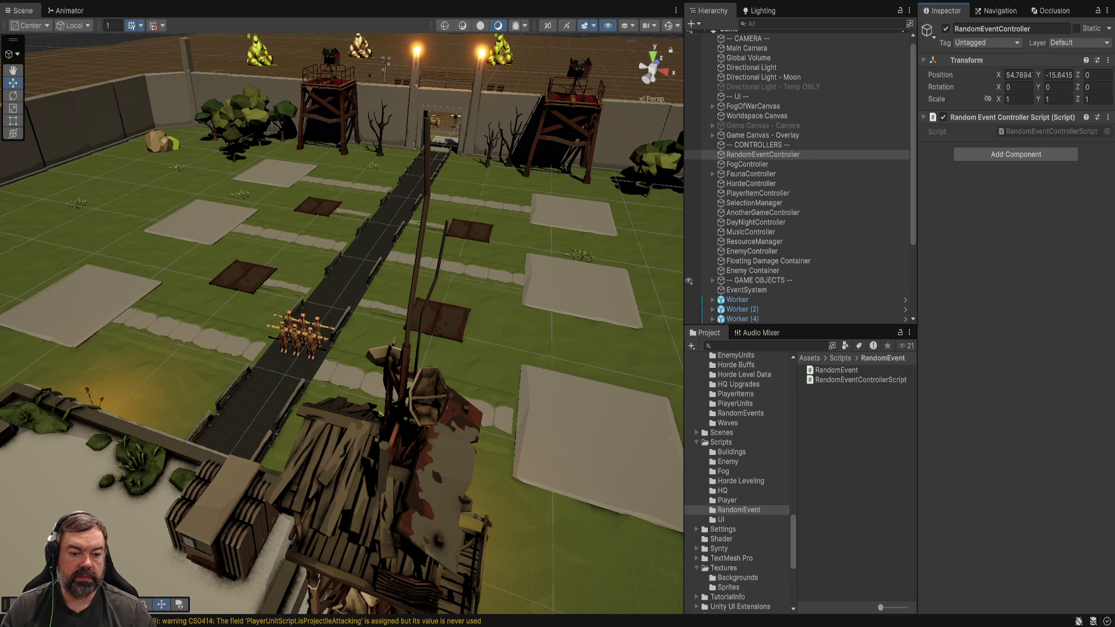
click(836, 370)
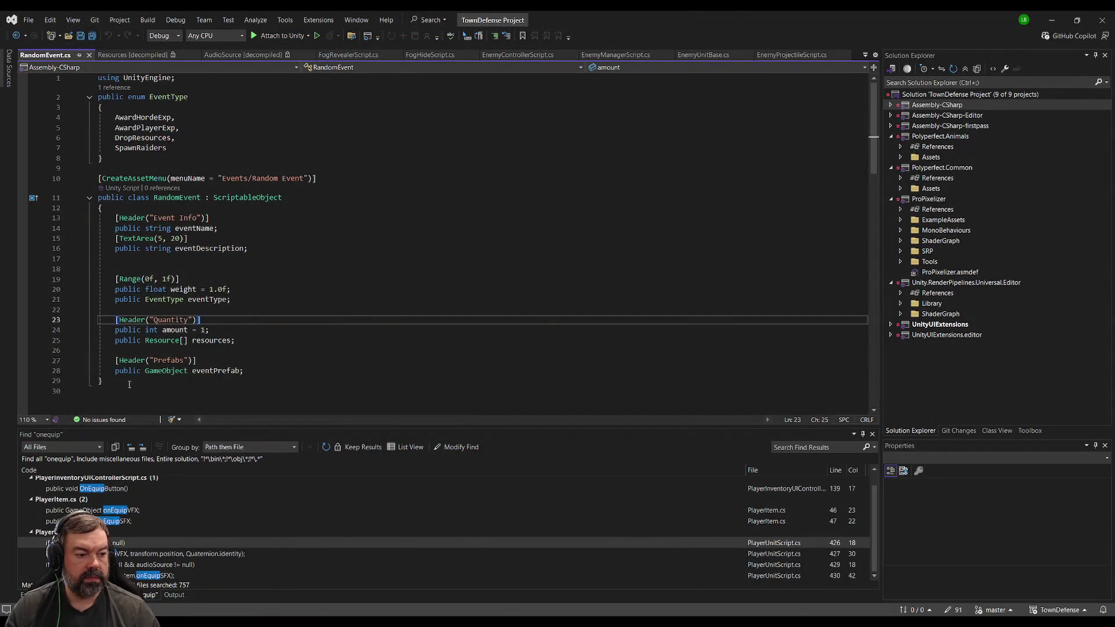
- Begin a header attribute on line 18 above Range in RandomEvent.cs, checking Unity's Inspector
drag(103, 380, 74, 192)
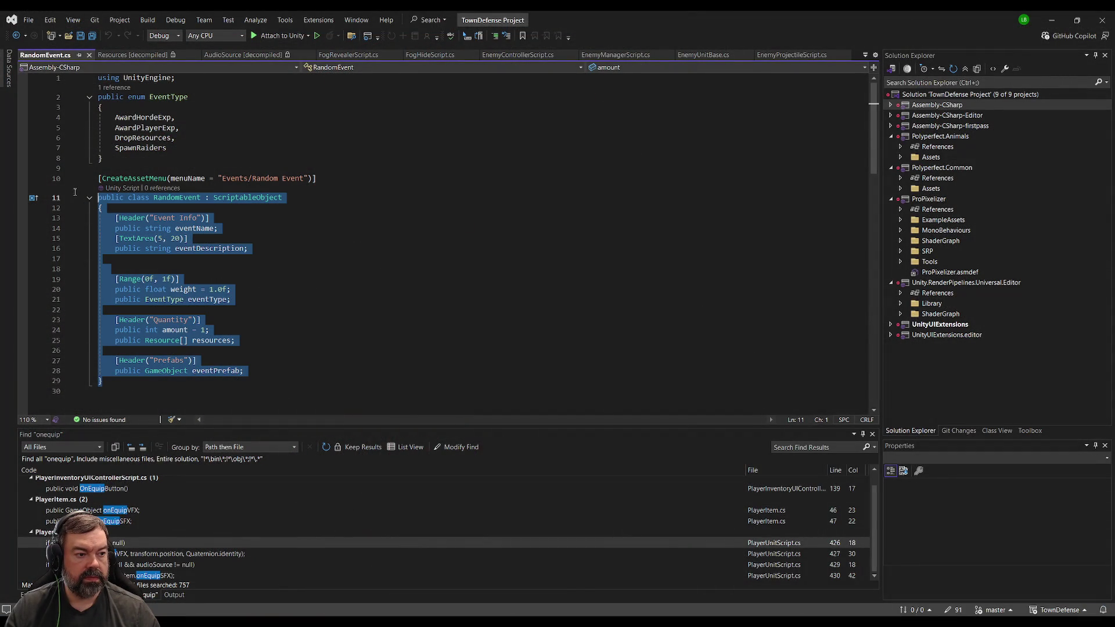
key(alt+Tab)
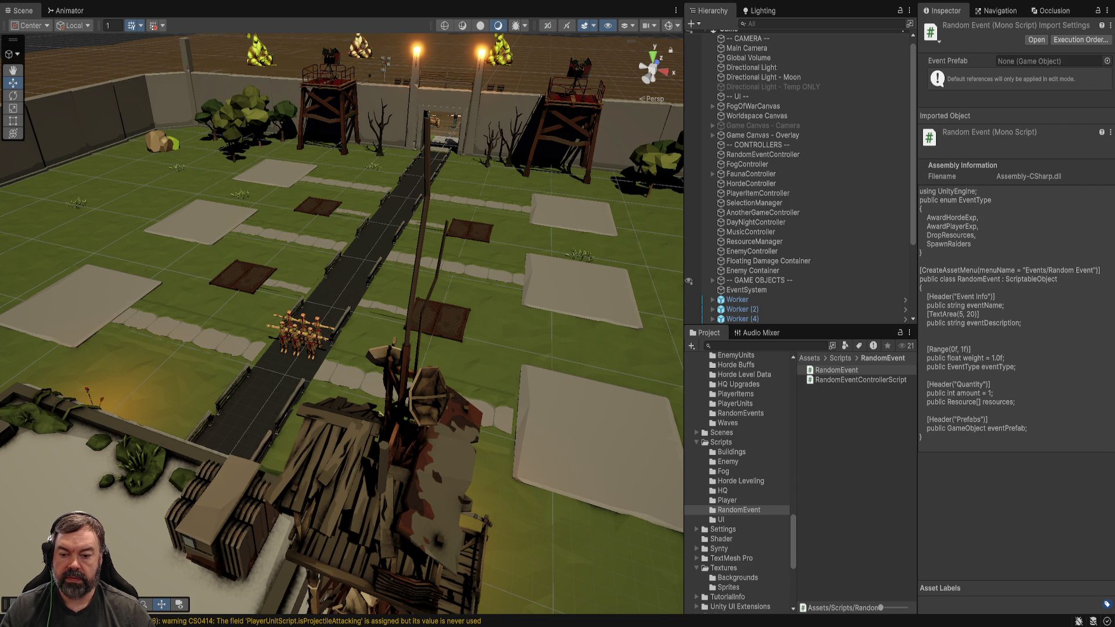
key(alt+Tab)
click(198, 268)
text([)
key(alt+Tab)
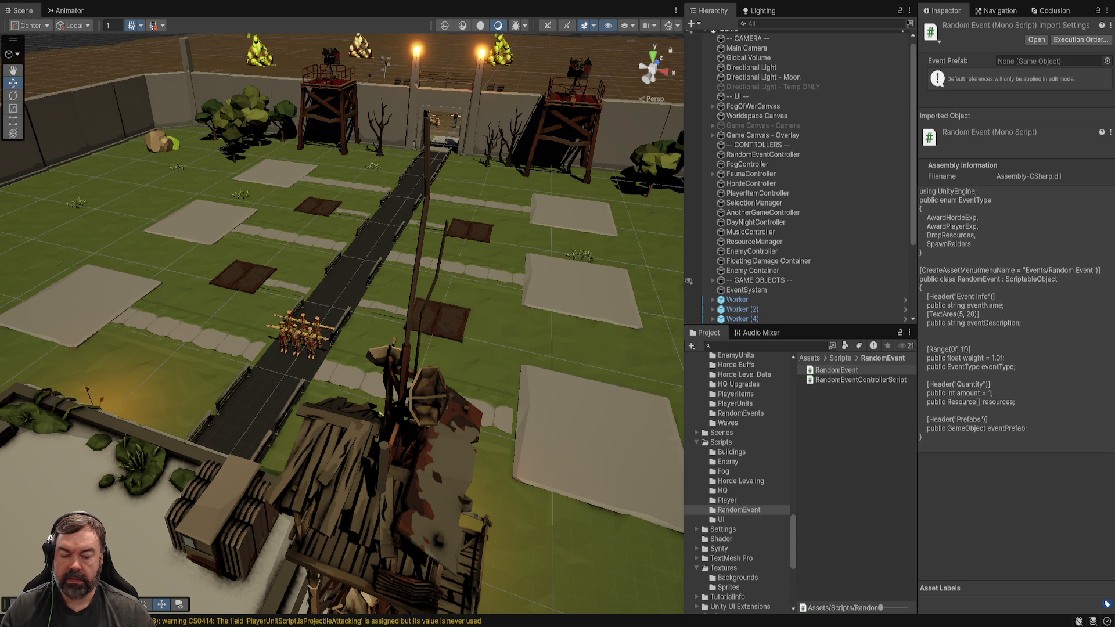
key(alt+Tab)
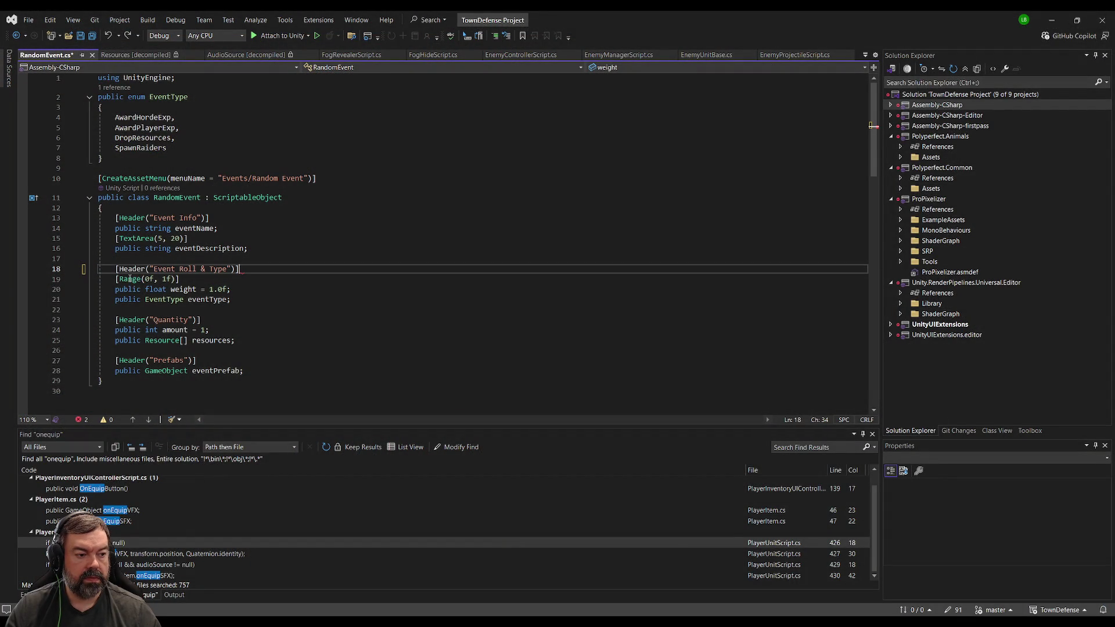
- Recompile in Unity, then start a new public rarity field on line 22
click(131, 289)
key(alt+Tab)
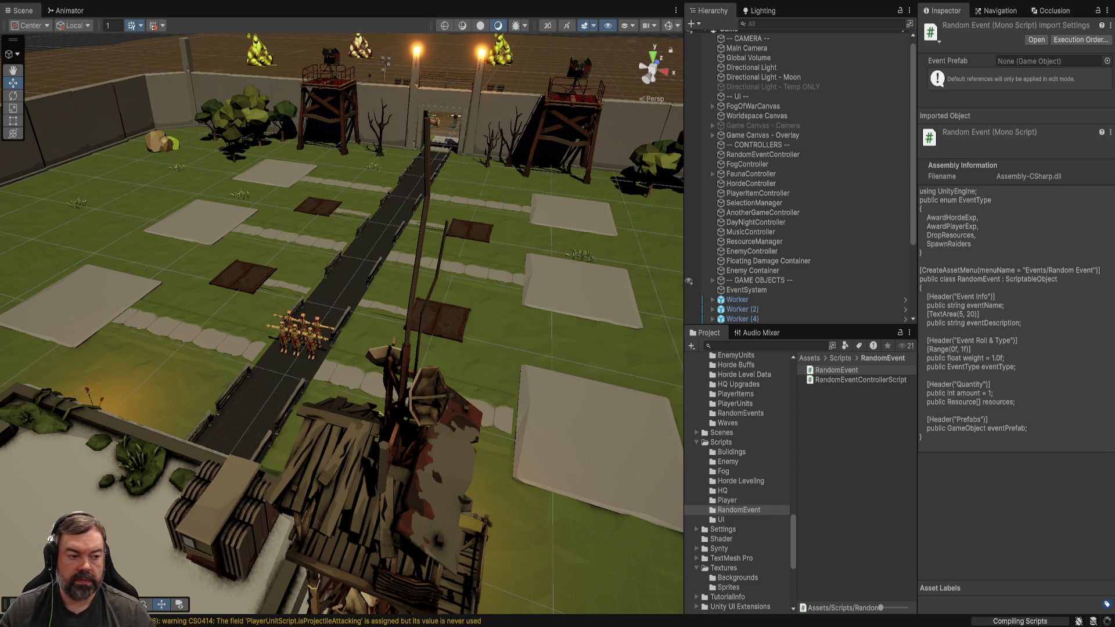
key(alt+Tab)
click(273, 314)
text(public Rari)
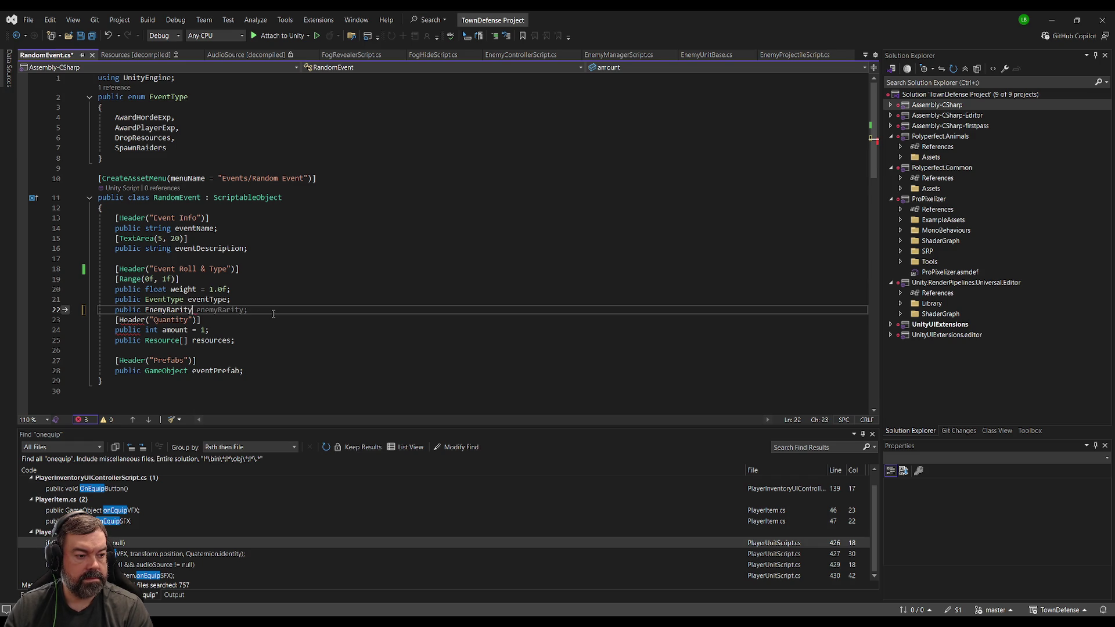
- Try EnemyRarity and PlayerItemRarity as the field type and inspect both enum definitions
key(Tab)
key(Return)
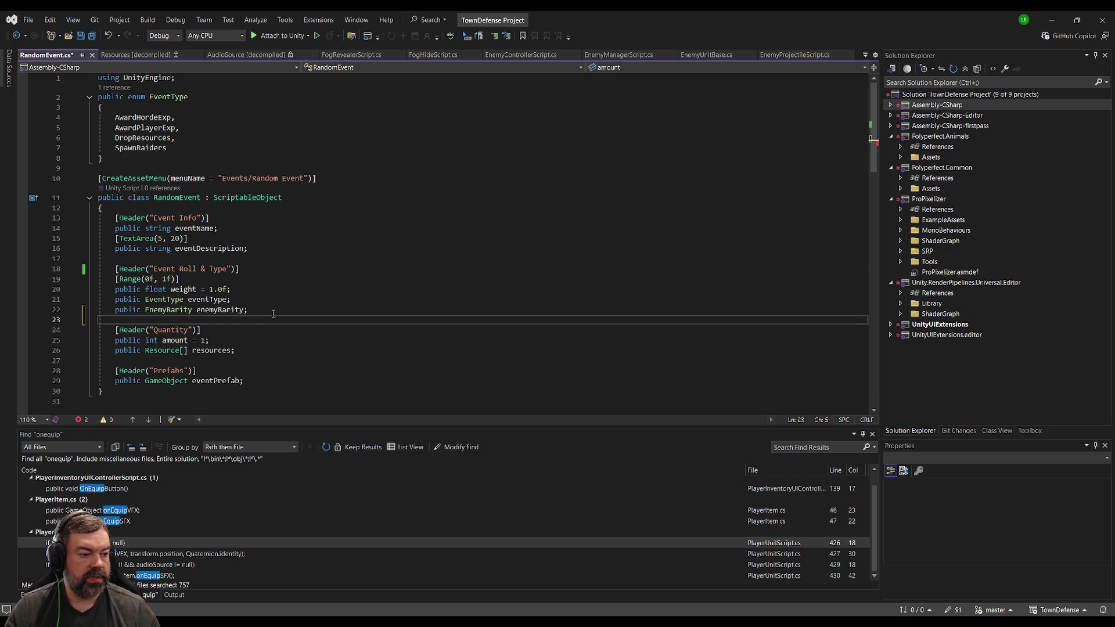
click(175, 310)
key(F12)
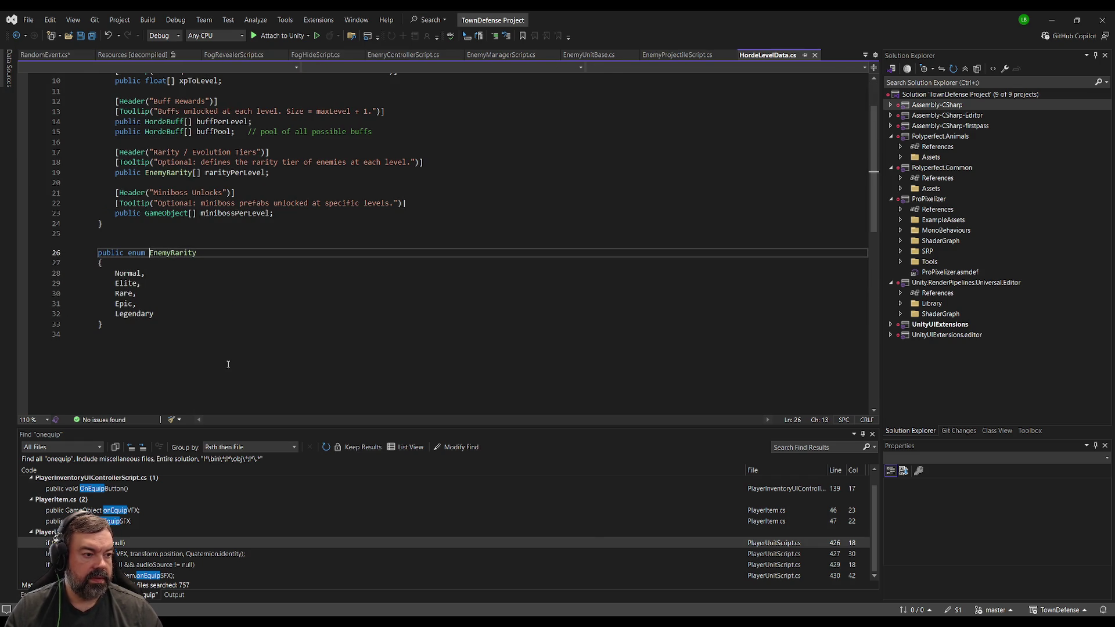
click(189, 305)
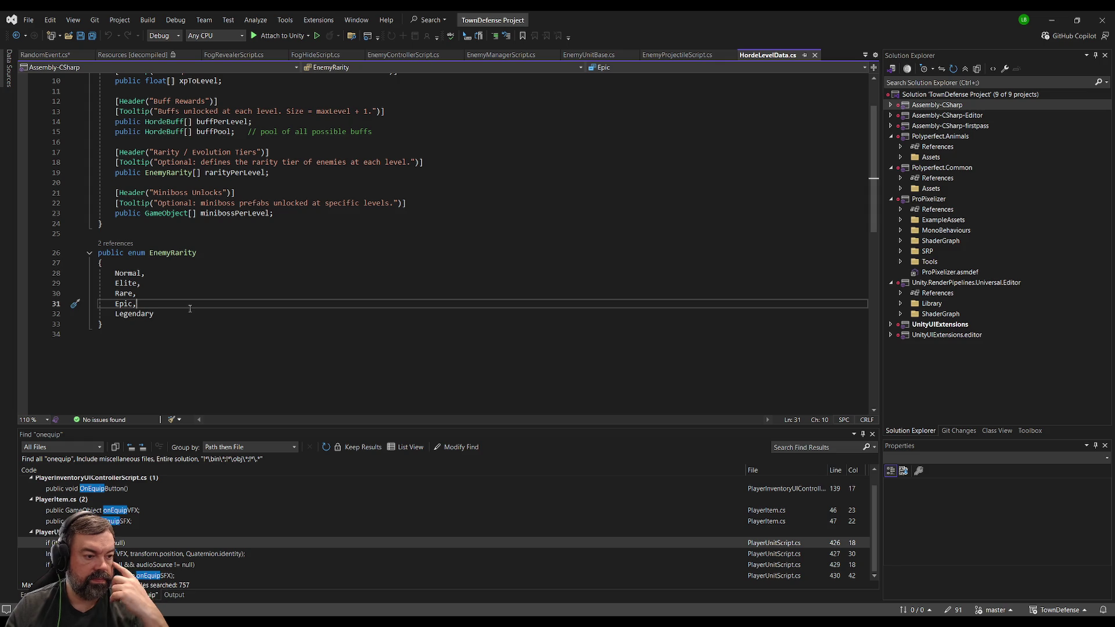
key(ctrl+minus)
double_click(162, 313)
text(Elayer)
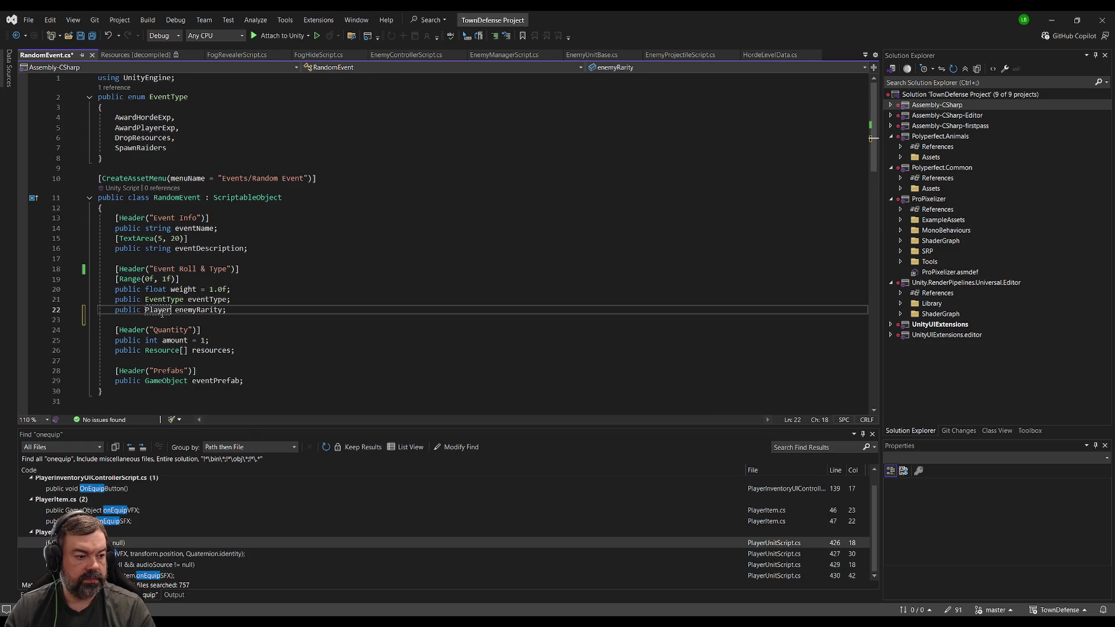
text(Item)
key(Tab)
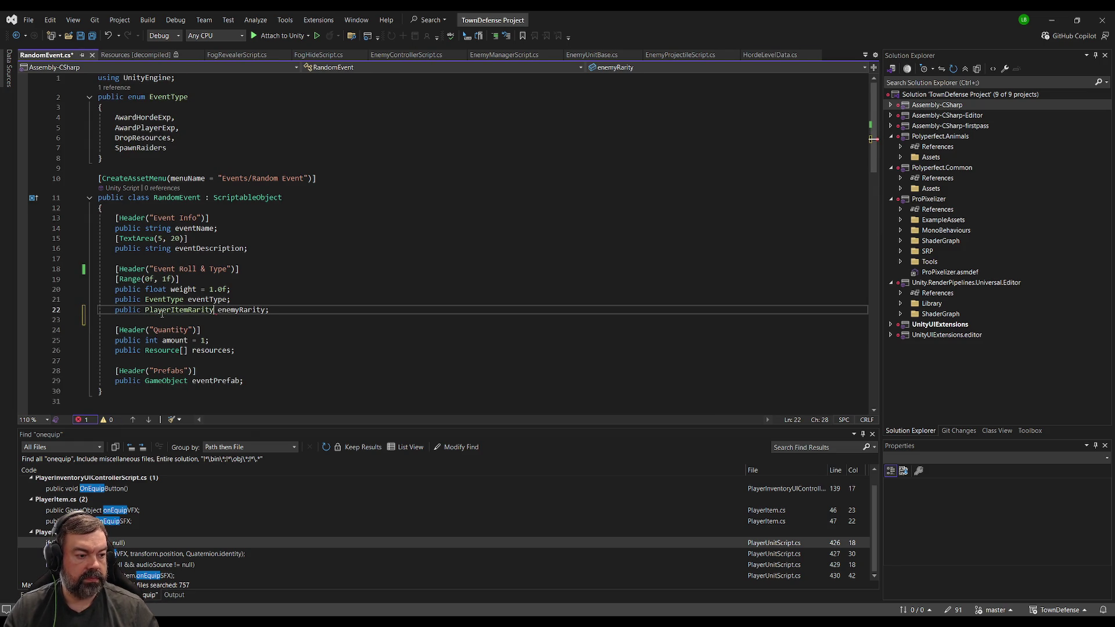
click(187, 312)
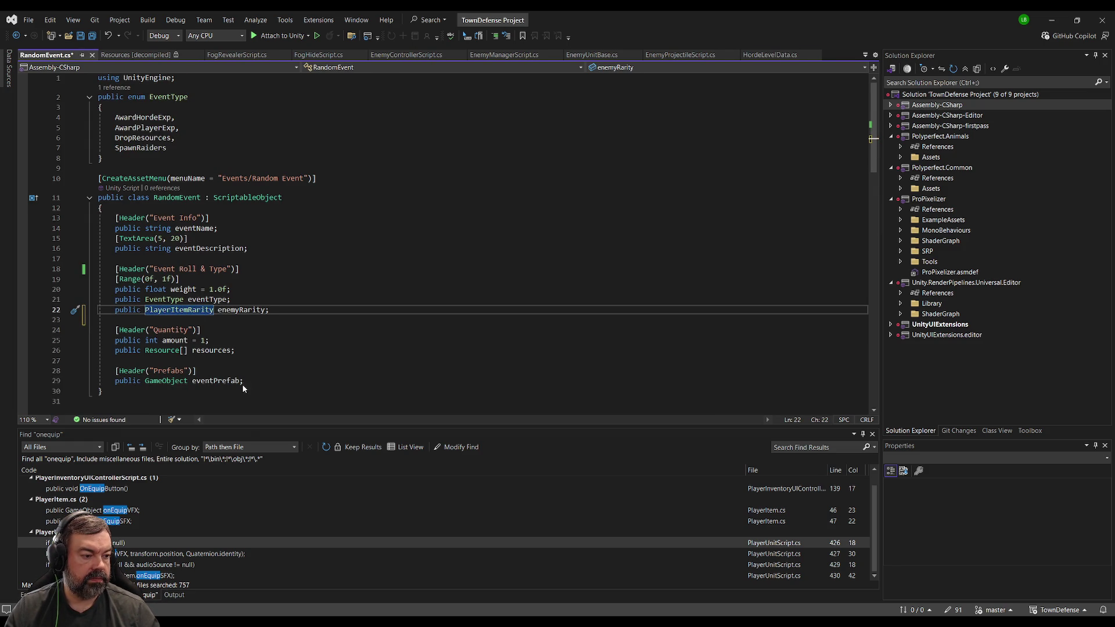
key(F12)
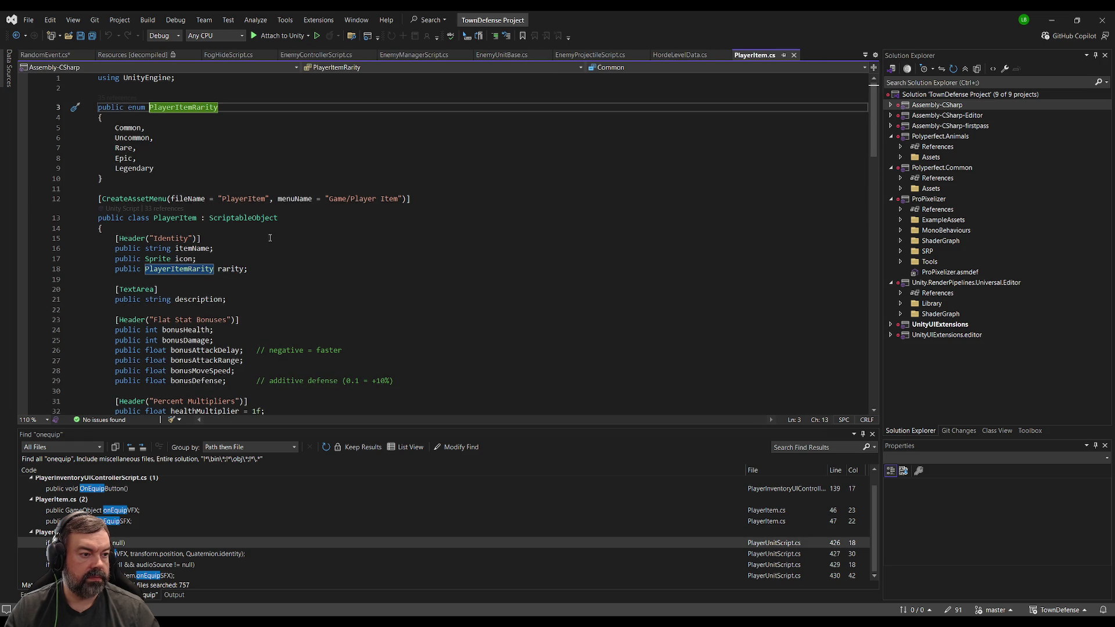
key(ctrl+minus)
click(247, 127)
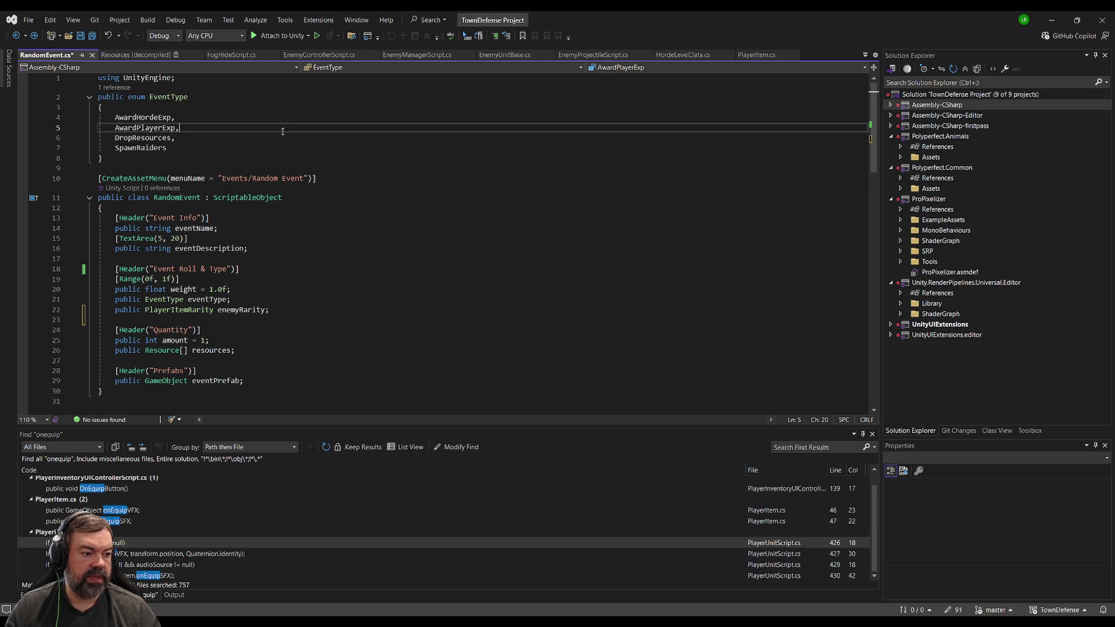
key(ctrl+shift+minus)
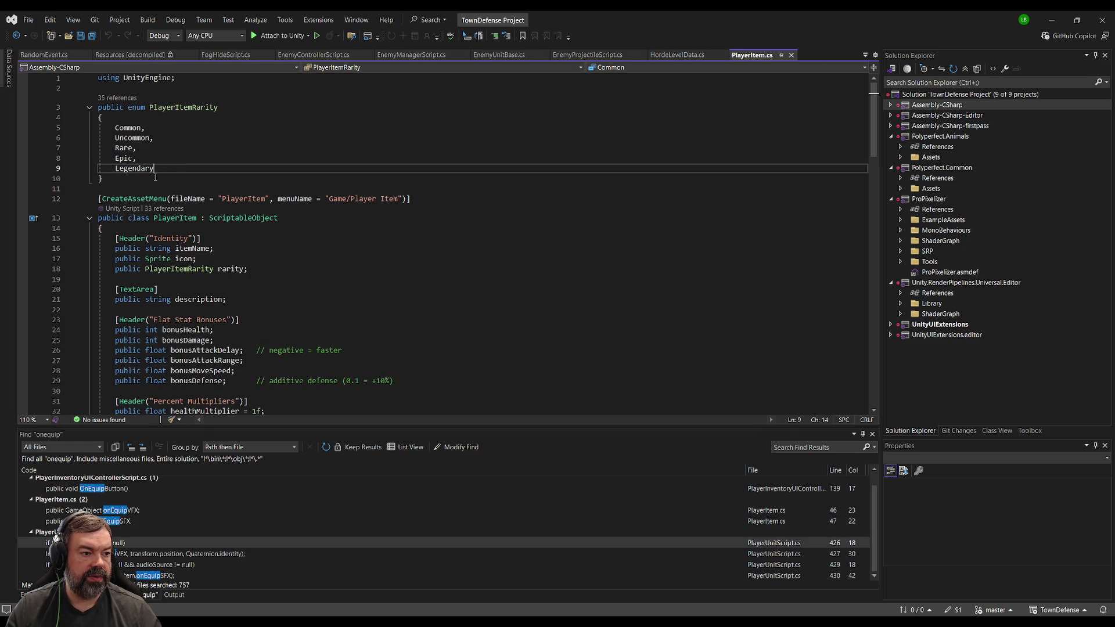
- Move the PlayerItemRarity enum from PlayerItem.cs into RandomEvent.cs and rename it EventRarity
drag(103, 178, 88, 108)
key(ctrl+x)
key(ctrl+minus)
click(141, 168)
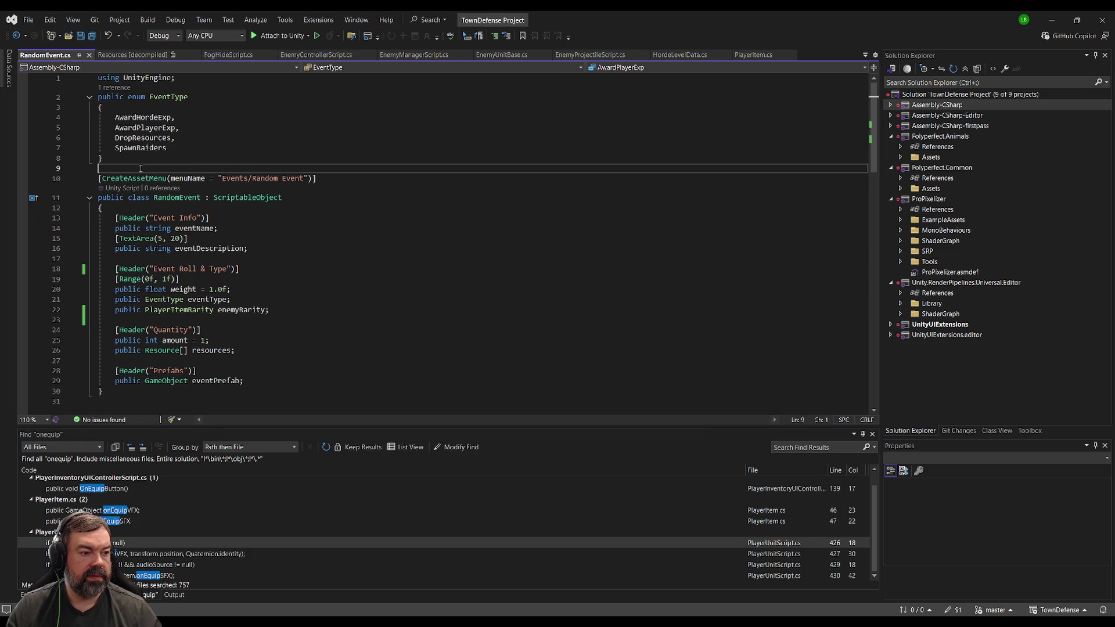
key(ctrl+v)
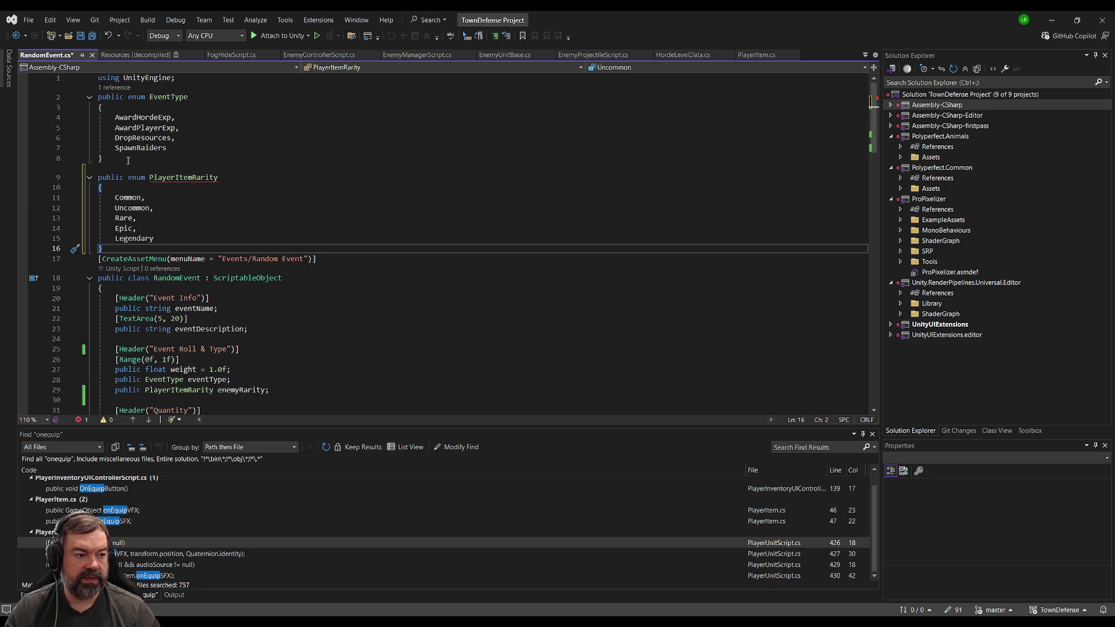
double_click(173, 177)
text(Event)
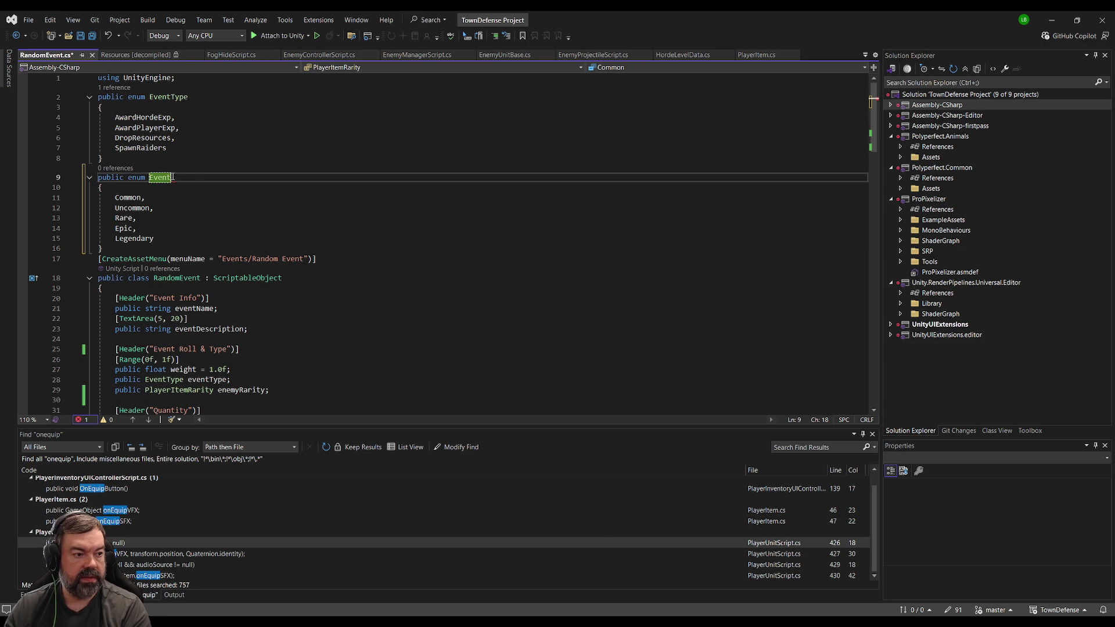
text(Rarity)
click(186, 248)
key(Return)
- Declare the field as EventRarity eventRarity and return to Unity
scroll(180, 281, down, 4)
double_click(180, 282)
key(Insert)
text(Event)
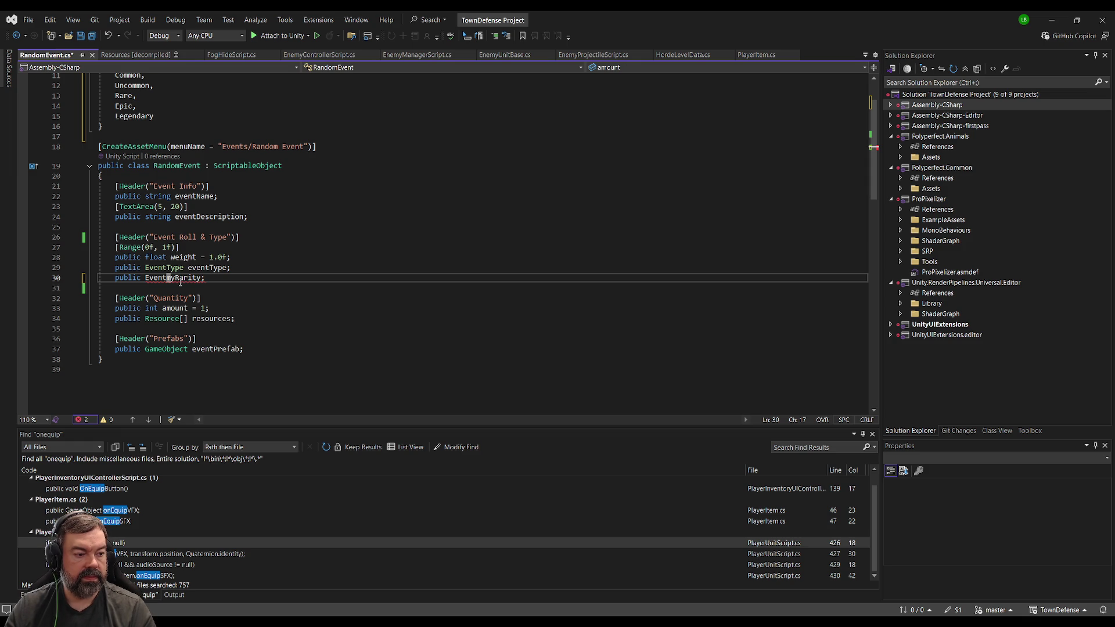
text(Rarity)
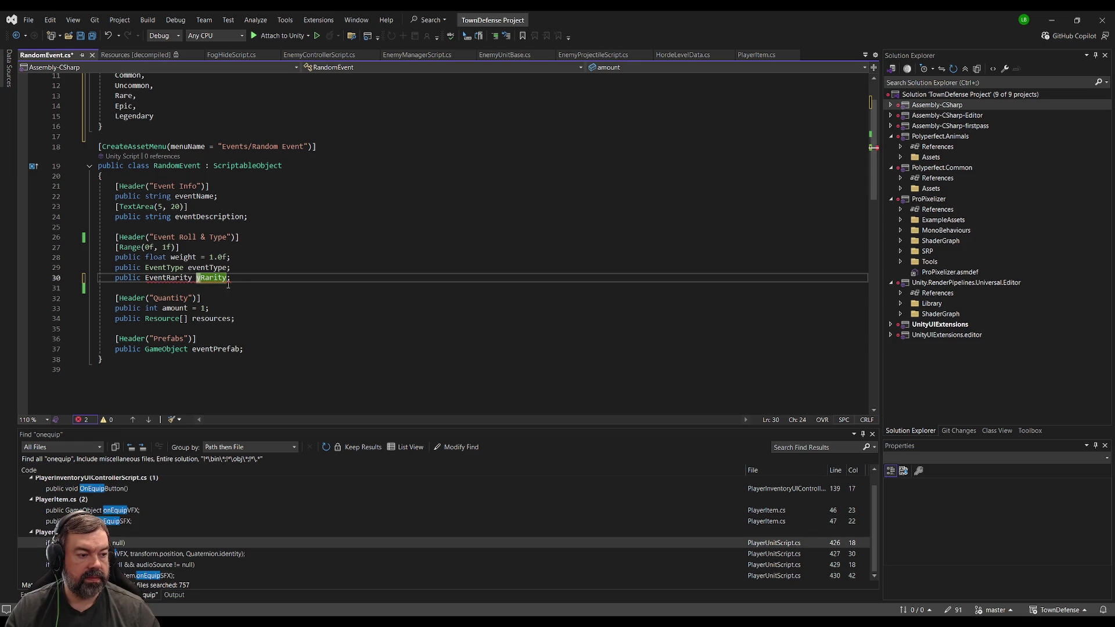
text( eventRar)
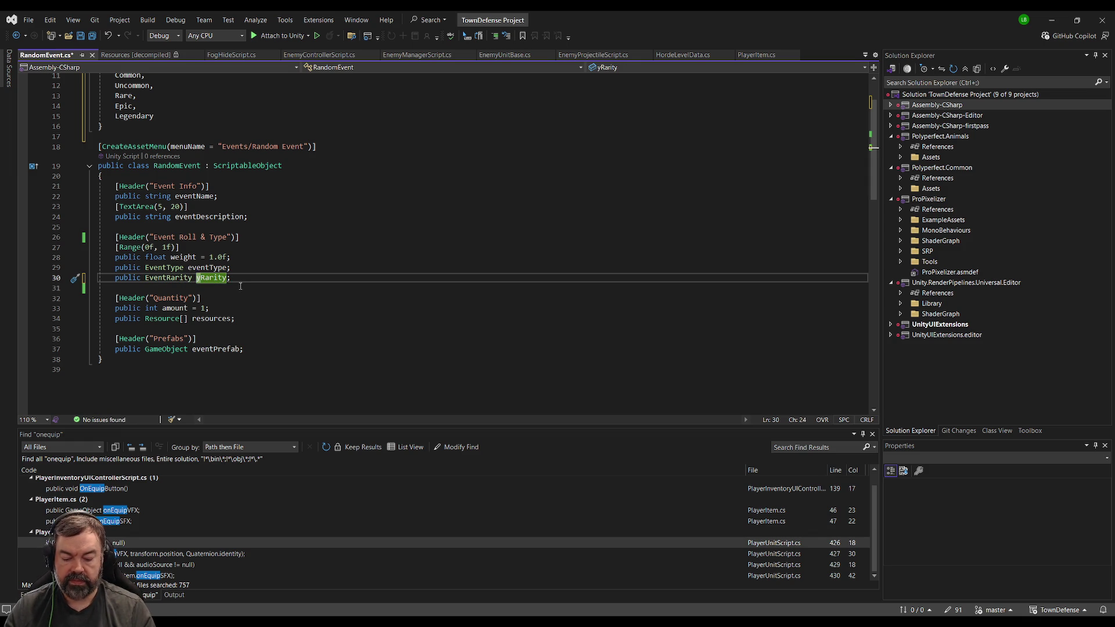
key(Tab)
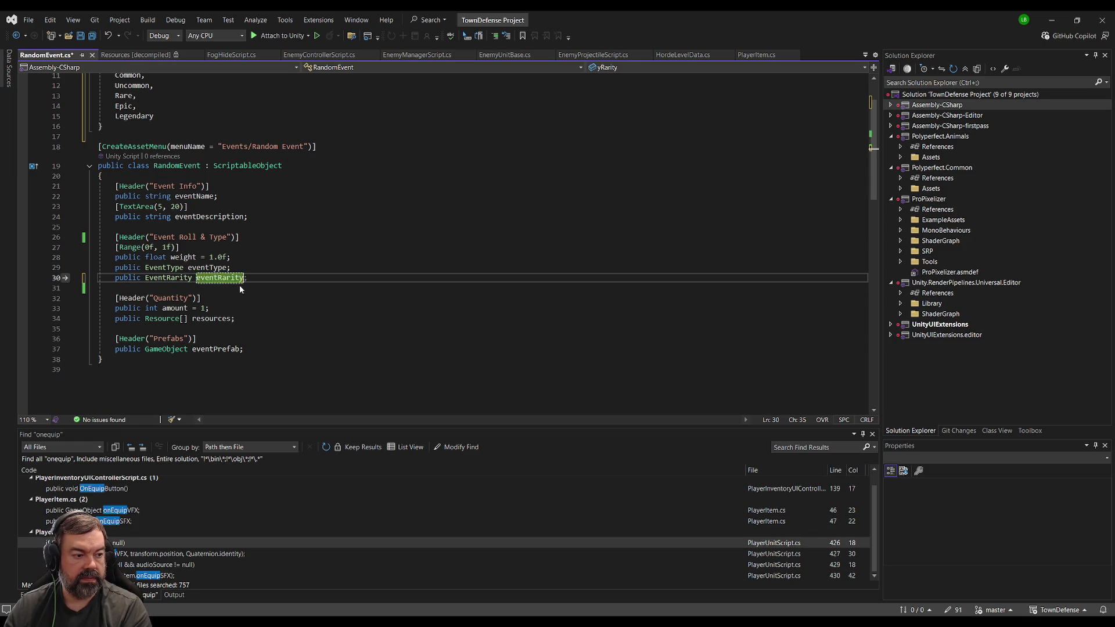
key(alt+Tab)
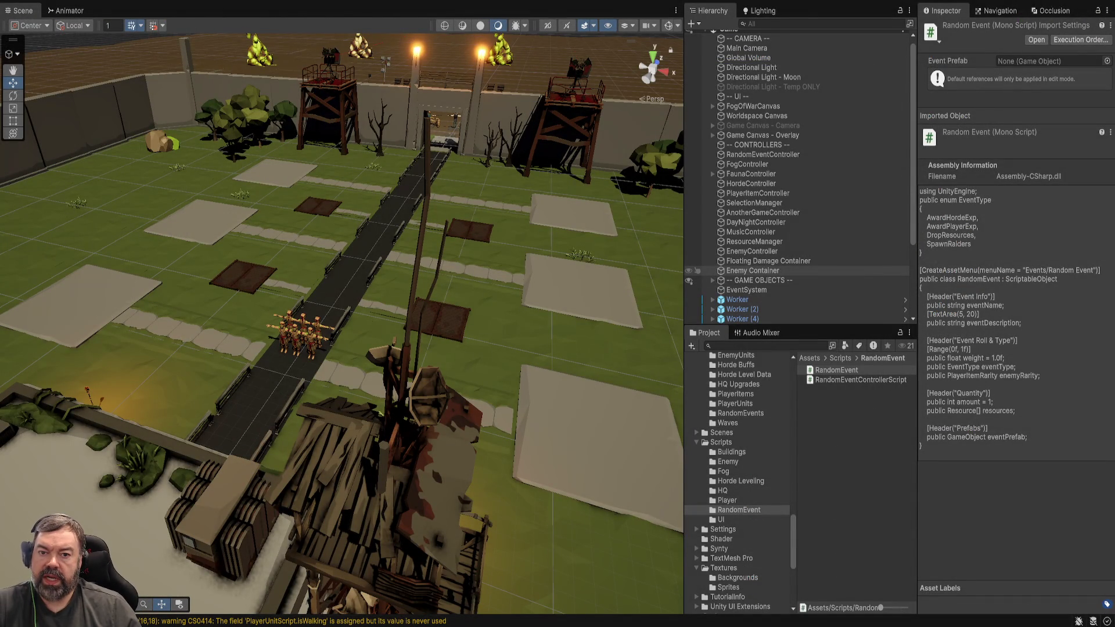
click(836, 370)
mouse_move(343, 319)
mouse_down()
mouse_move(348, 380)
mouse_move(348, 337)
mouse_up()
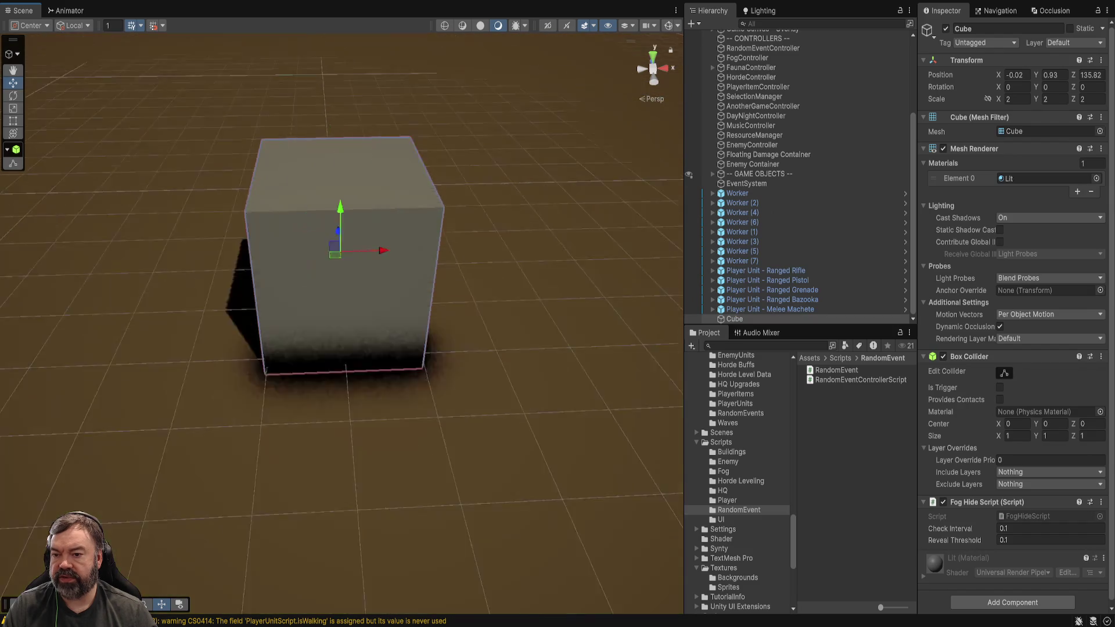
scroll(341, 319, down, 5)
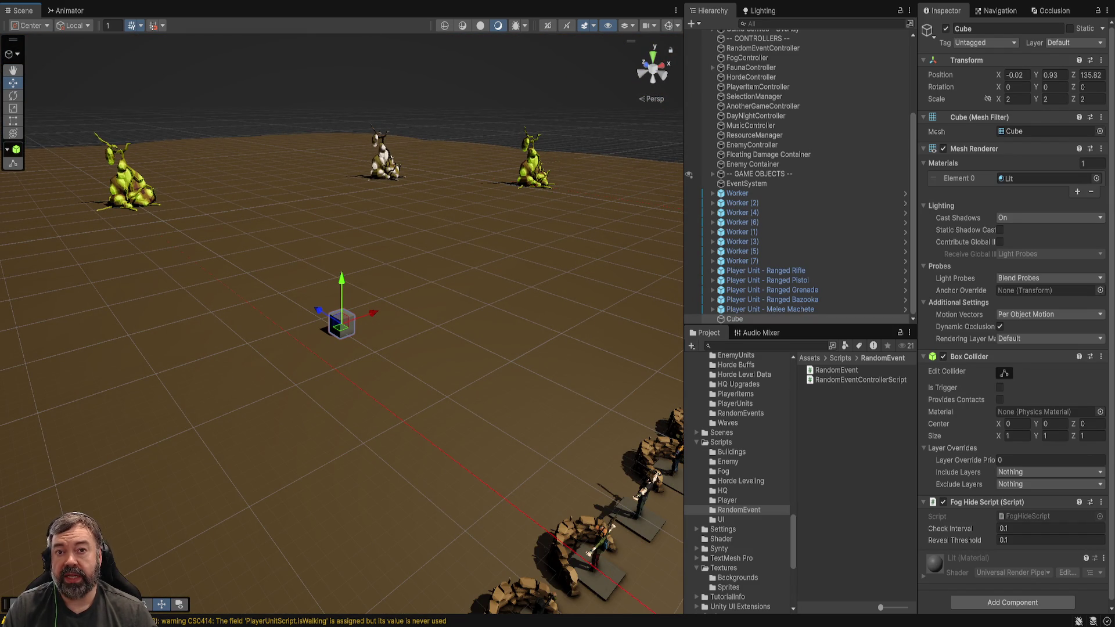
drag(348, 348, 406, 378)
key(ctrl+p)
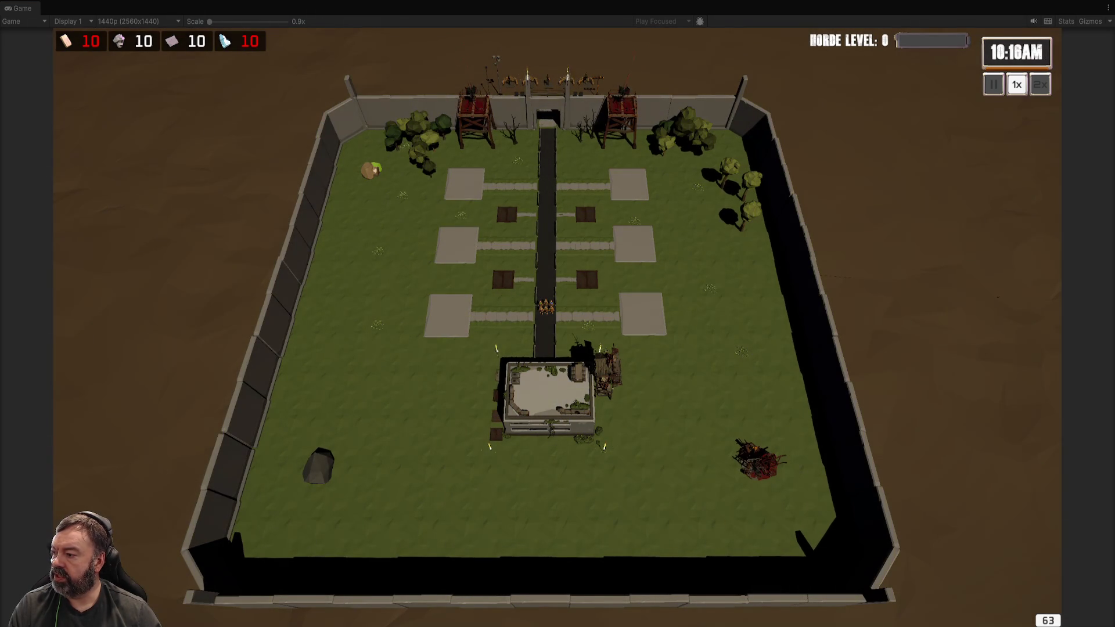
- Zoom and pan the game camera around the base with W, S and D as night falls, then select an archer
scroll(667, 246, up, 5)
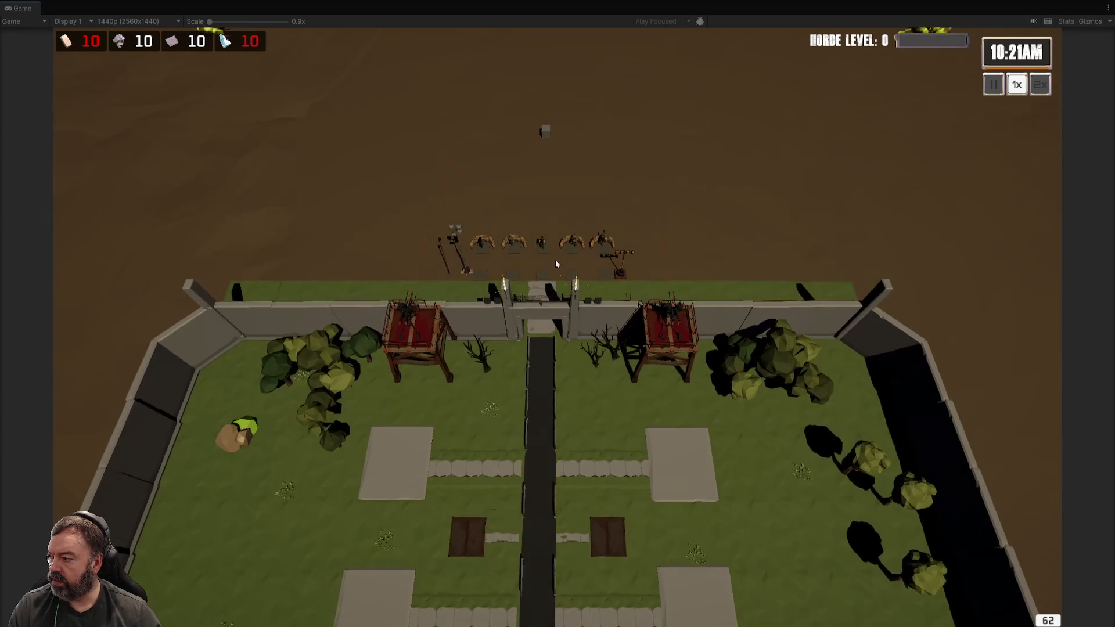
scroll(568, 271, up, 1)
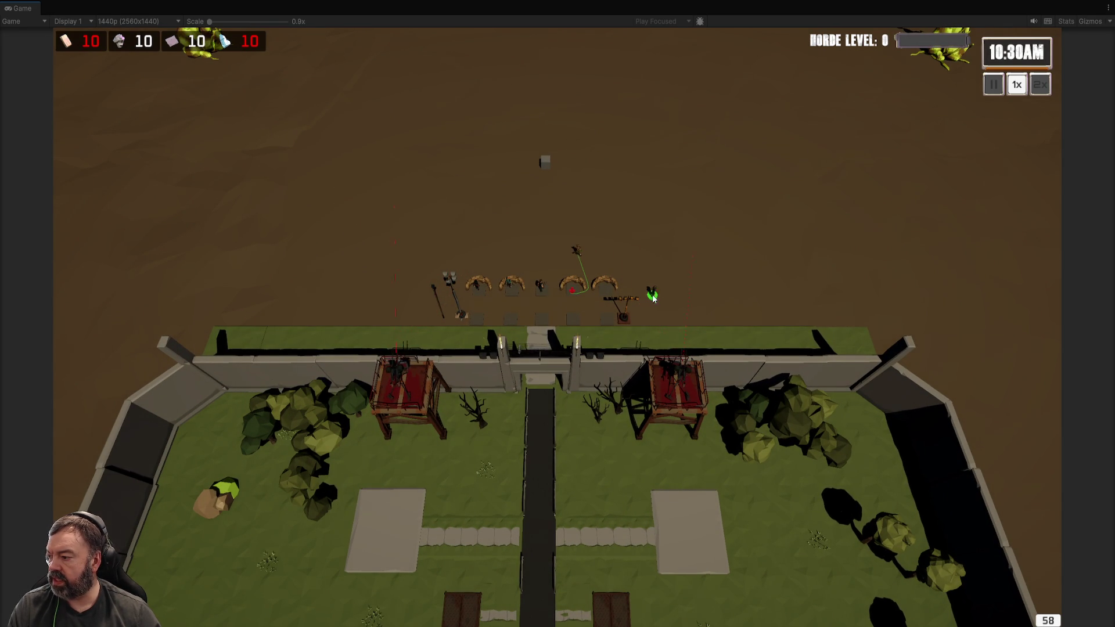
key(s)
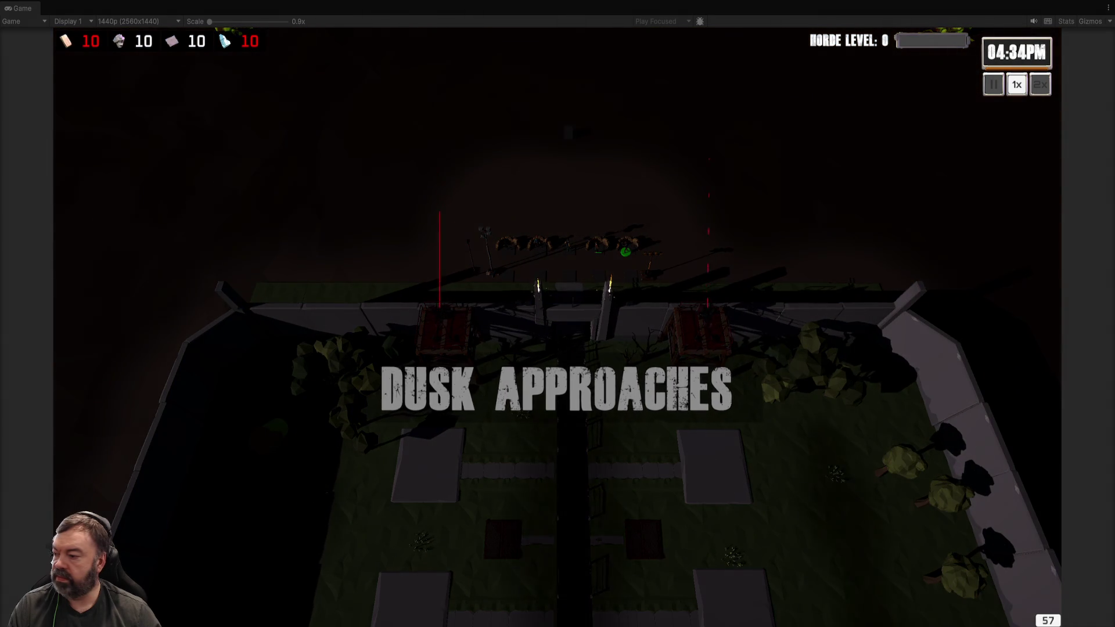
scroll(736, 285, down, 3)
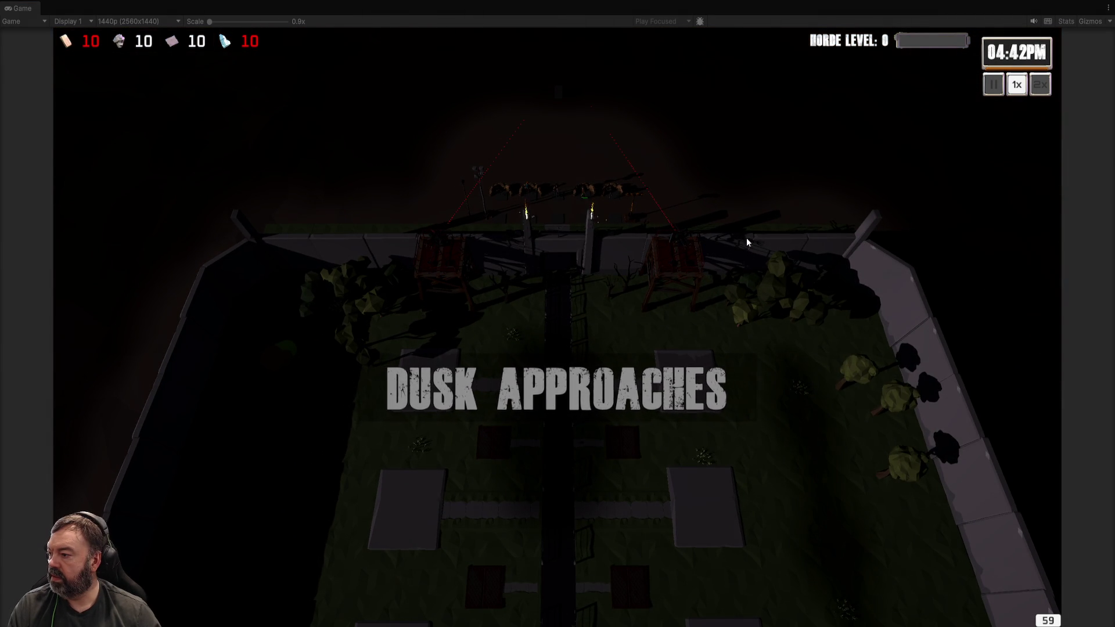
scroll(754, 267, down, 2)
key(s)
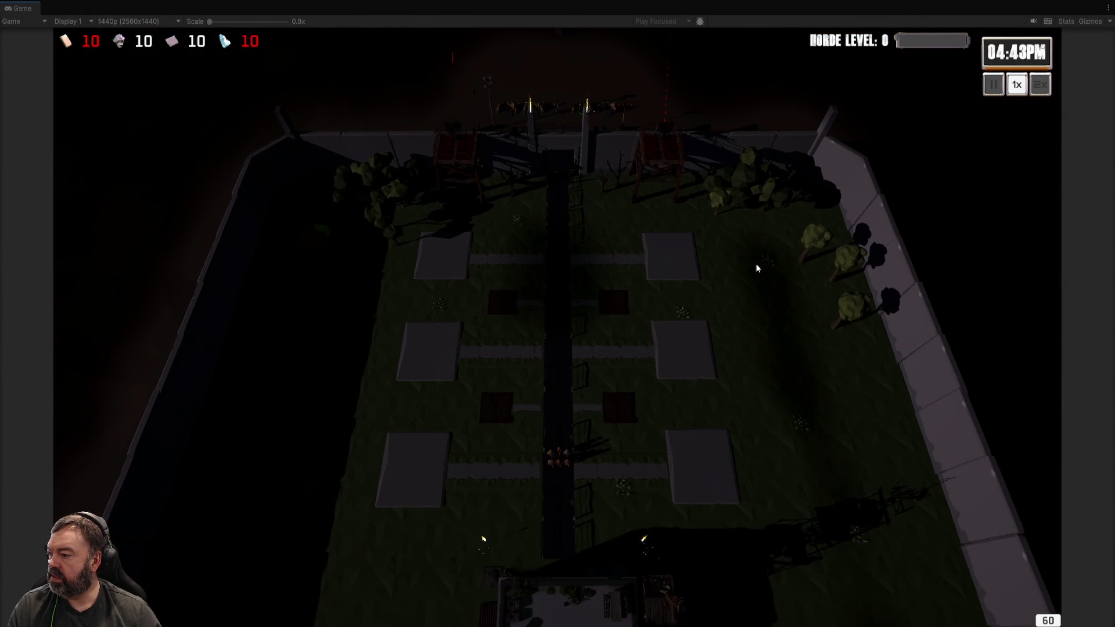
key(w)
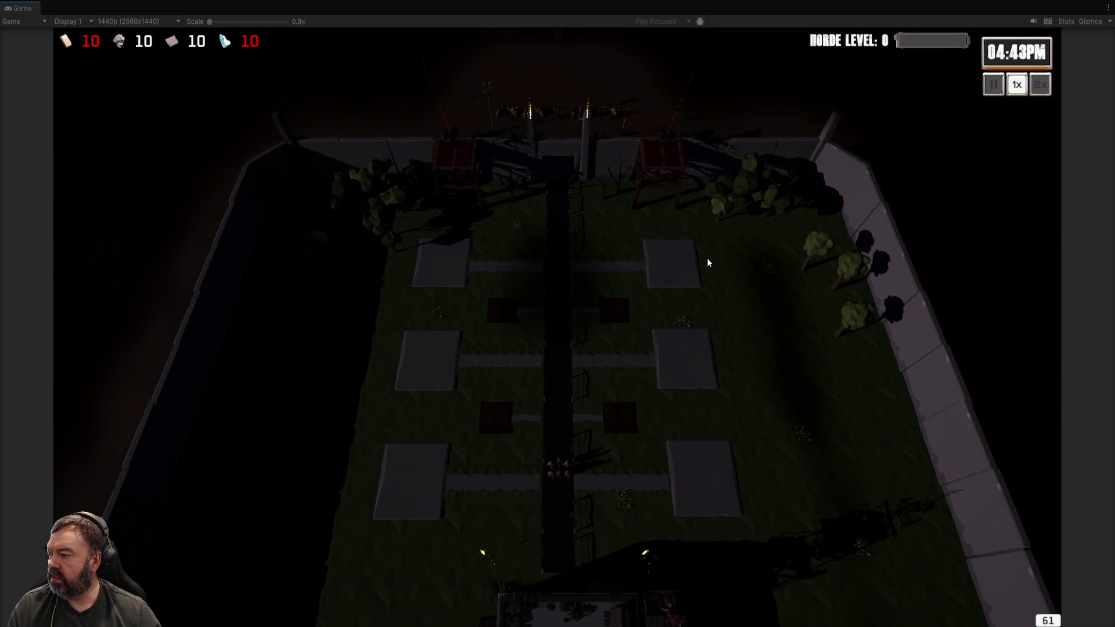
key(w)
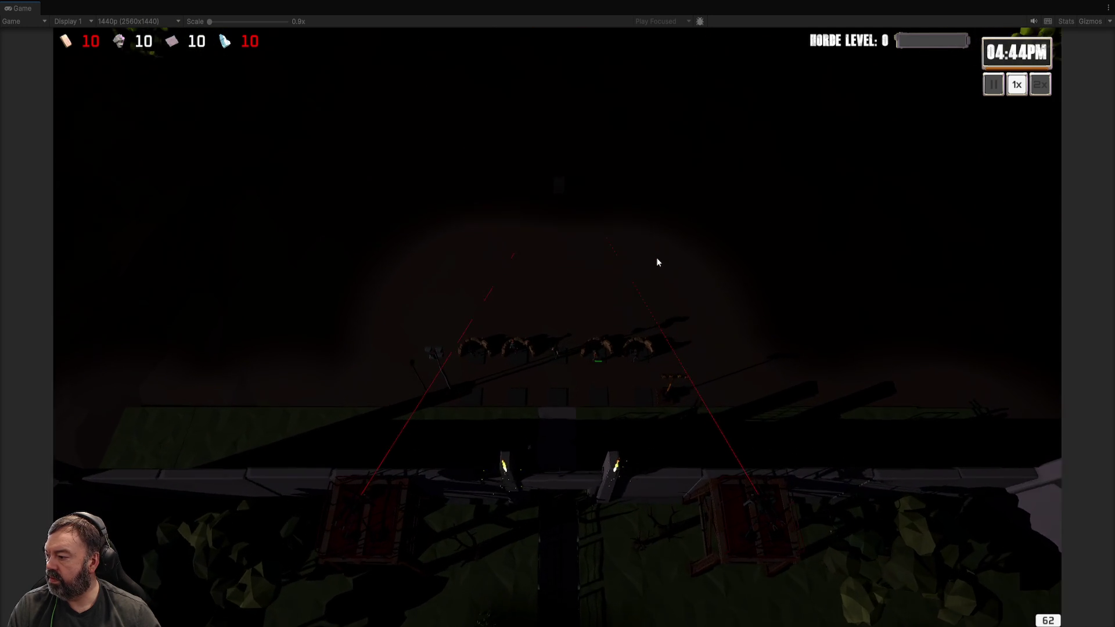
key(s)
key(s)
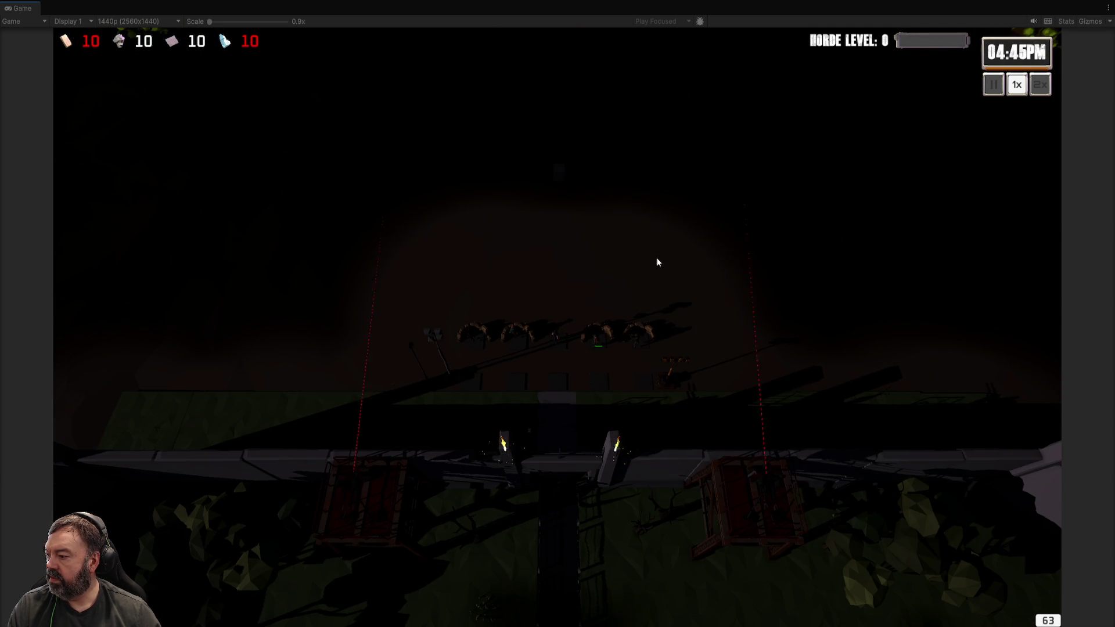
key(s)
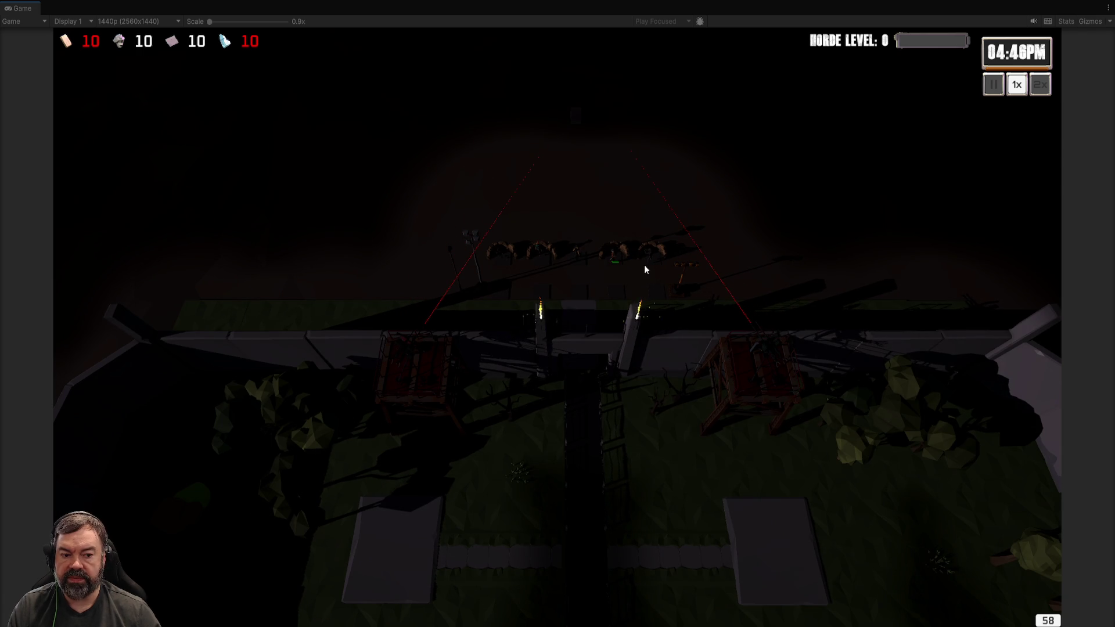
key(d)
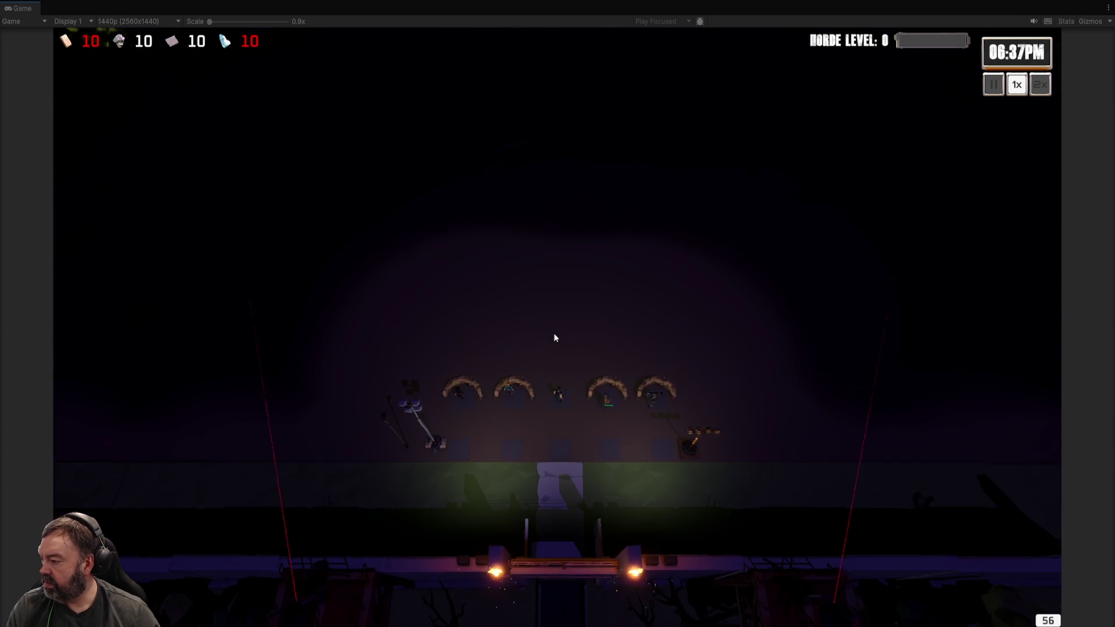
click(497, 382)
- Select the right, centre and left archers and aim each at target points on the battlefield
click(305, 328)
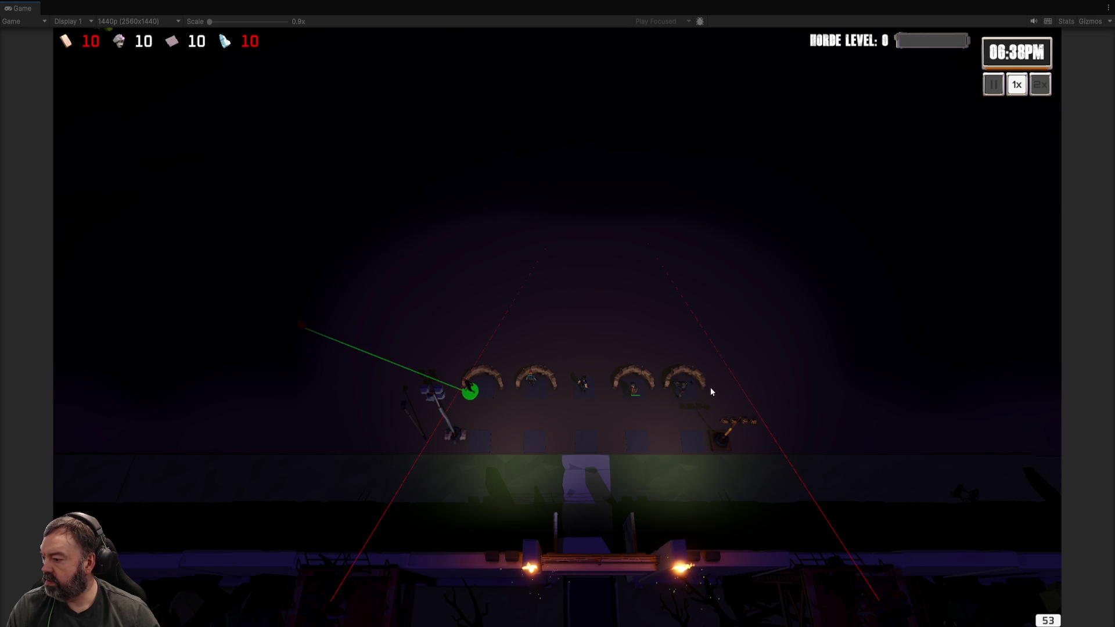
click(879, 382)
click(582, 387)
click(551, 238)
scroll(559, 239, up, 1)
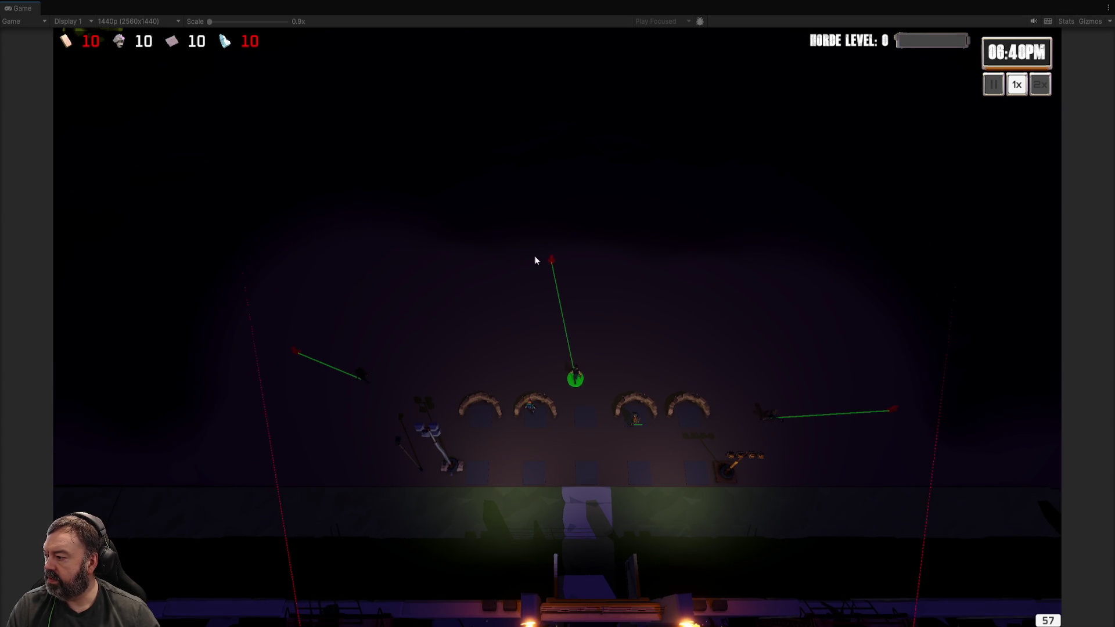
click(503, 204)
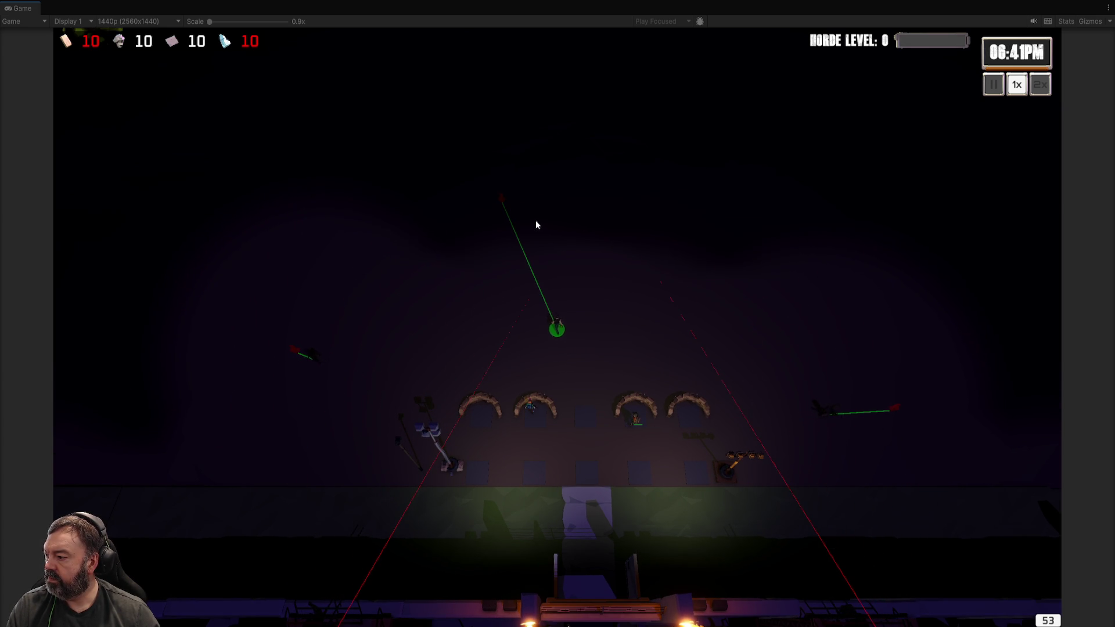
click(443, 355)
click(321, 245)
click(380, 202)
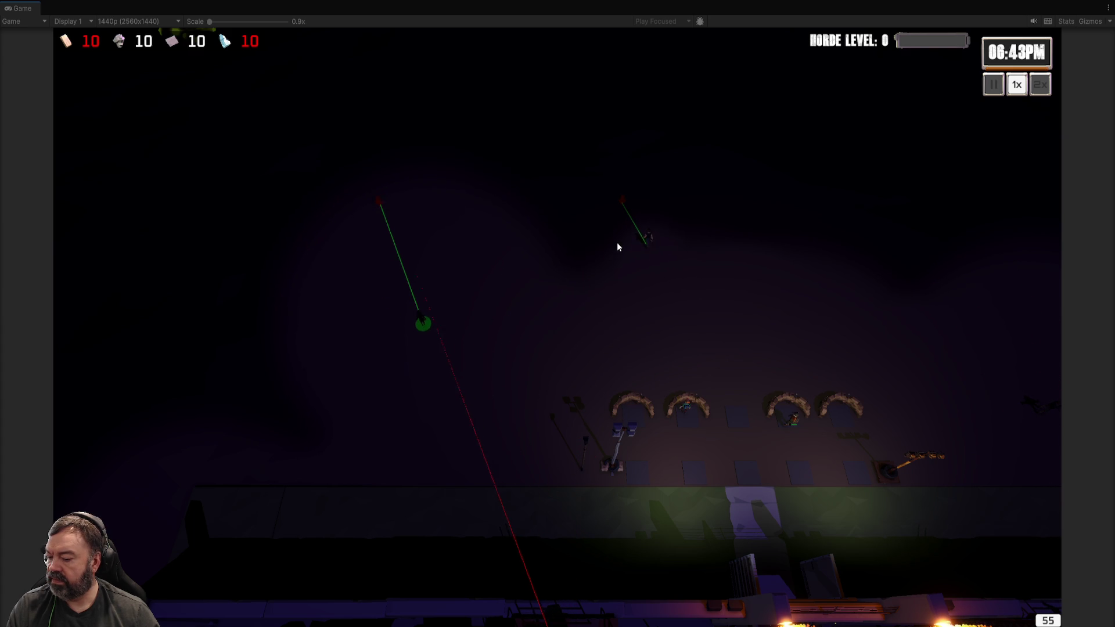
drag(584, 263, 526, 261)
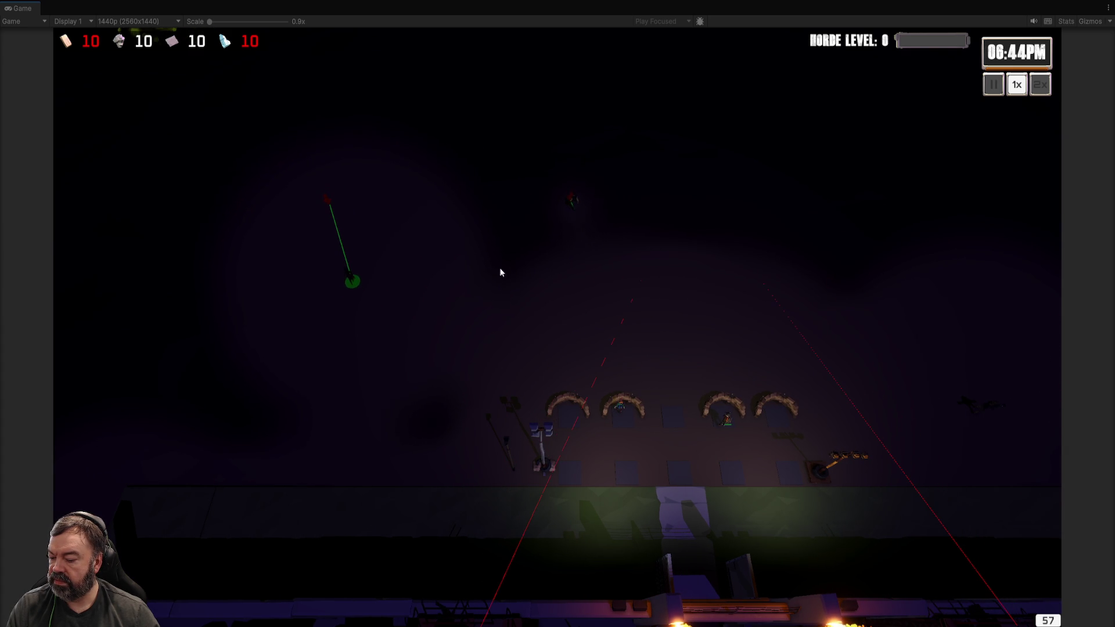
click(571, 415)
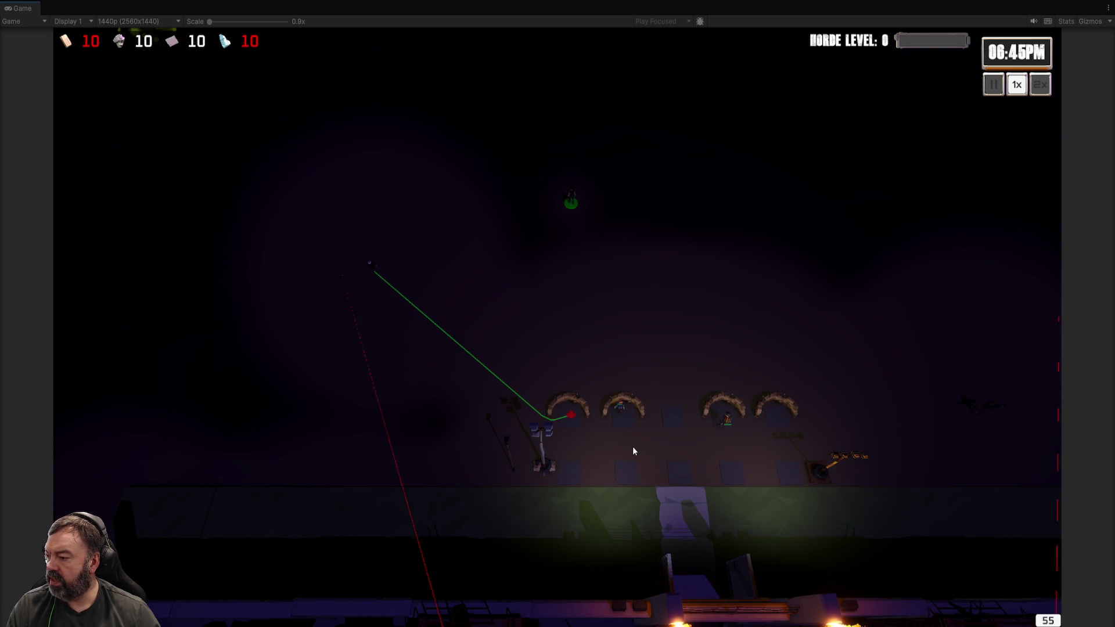
- Send the green unit toward the defences, pan right, and order it beside the sandbags
click(625, 414)
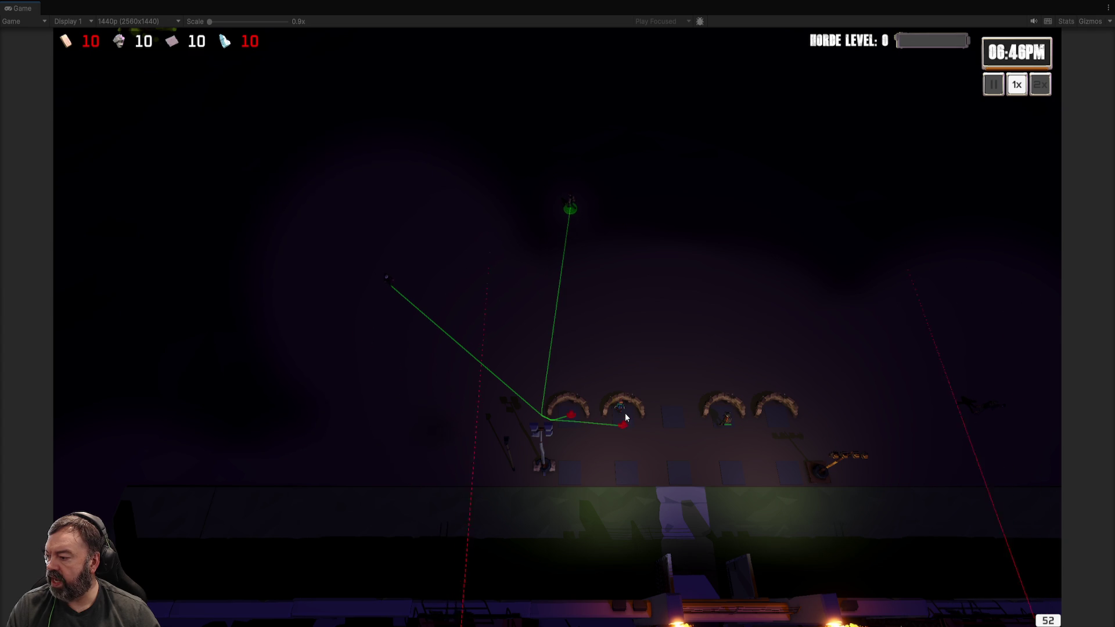
click(675, 419)
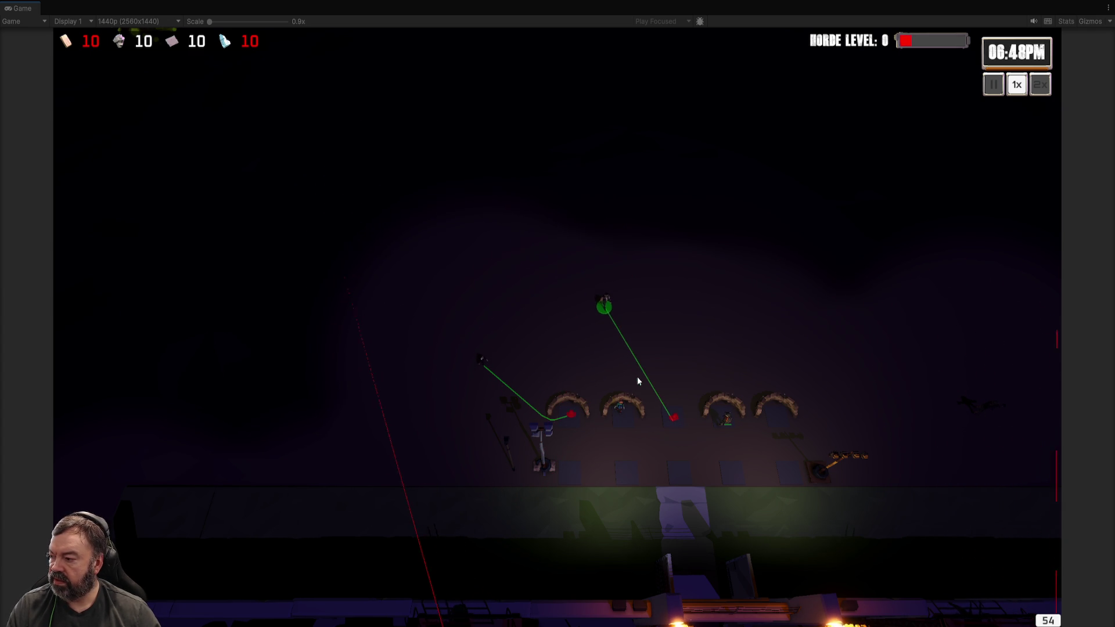
key(d)
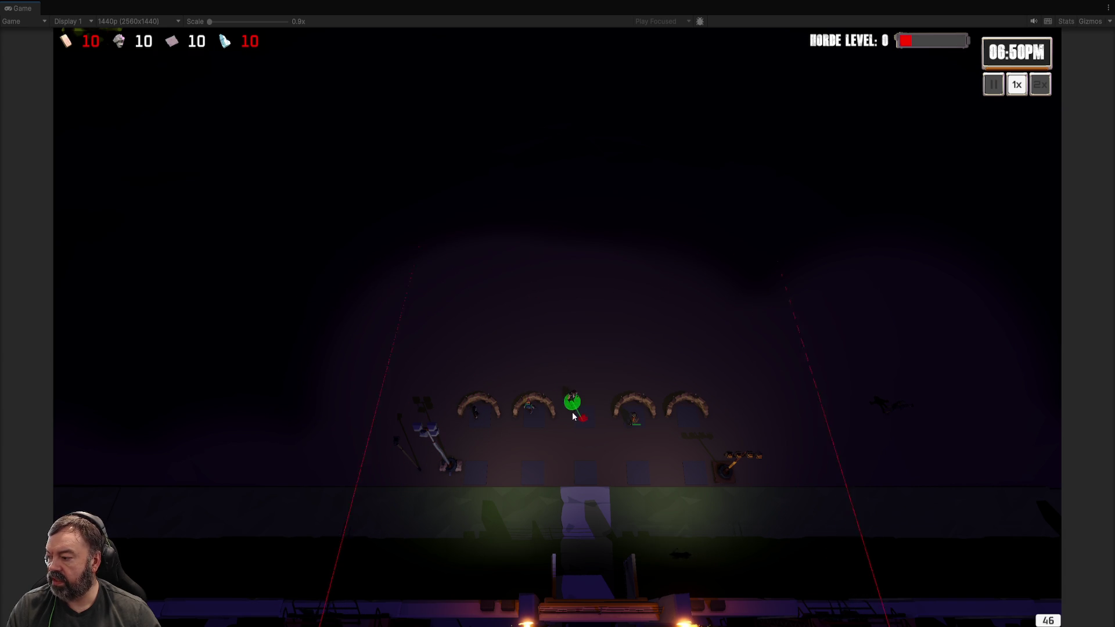
key(d)
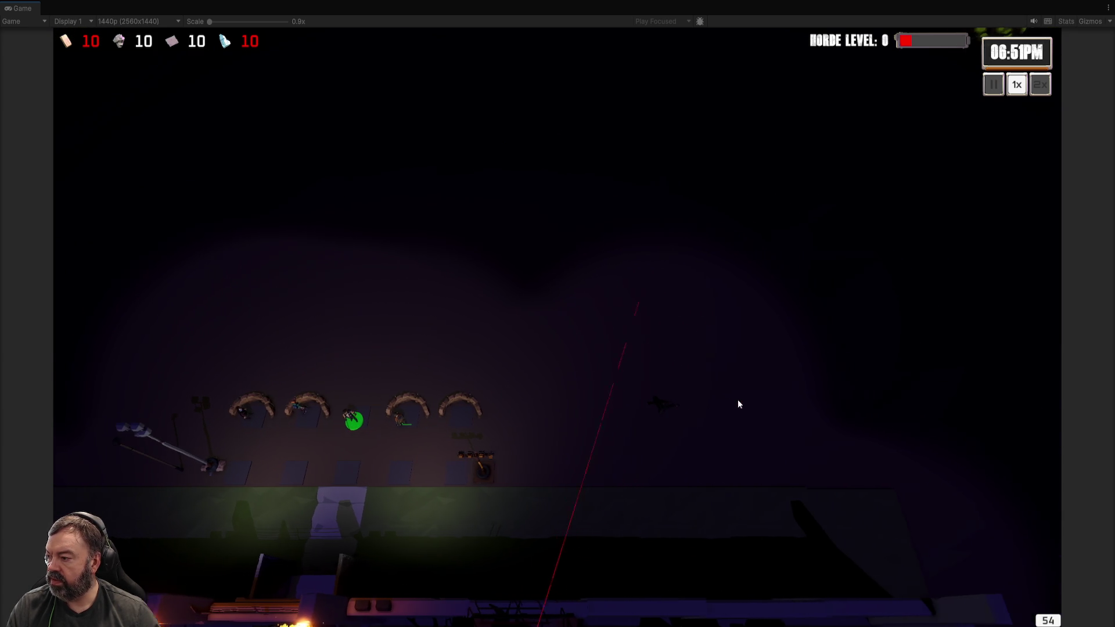
key(w)
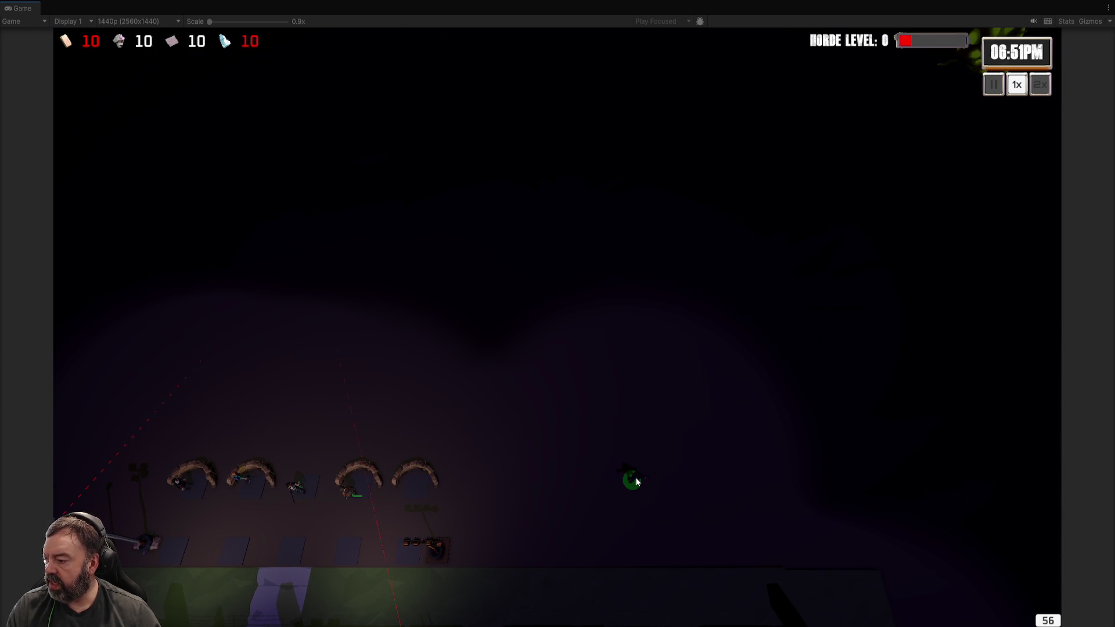
key(s)
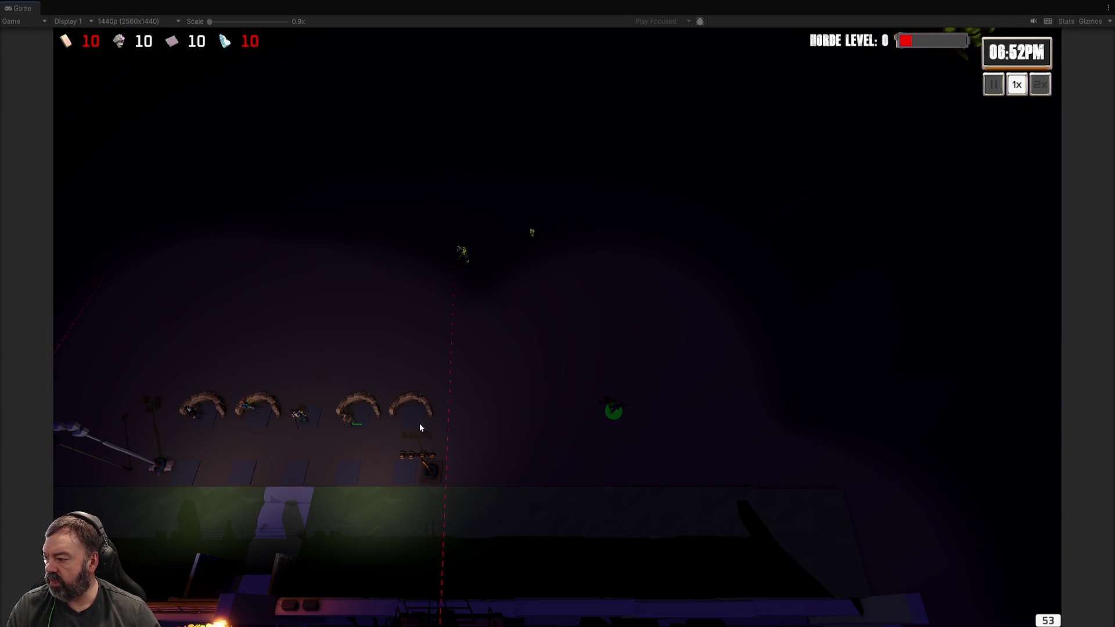
right_click(415, 418)
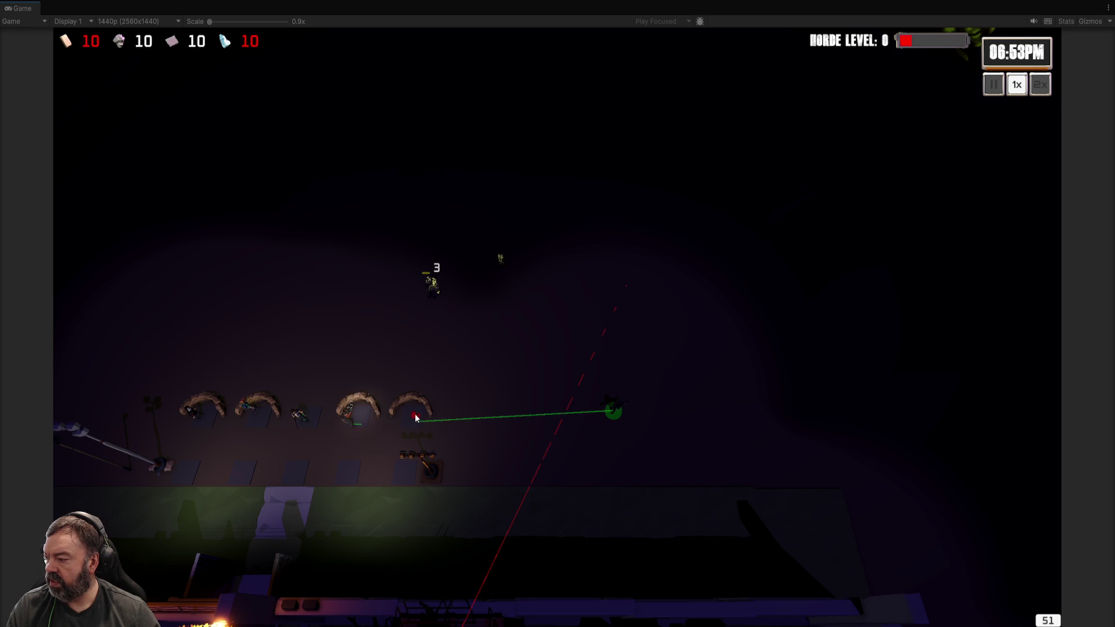
- Pan the game camera across the battlefield to follow the night fighting and bring the town wall into view
key(w)
key(d)
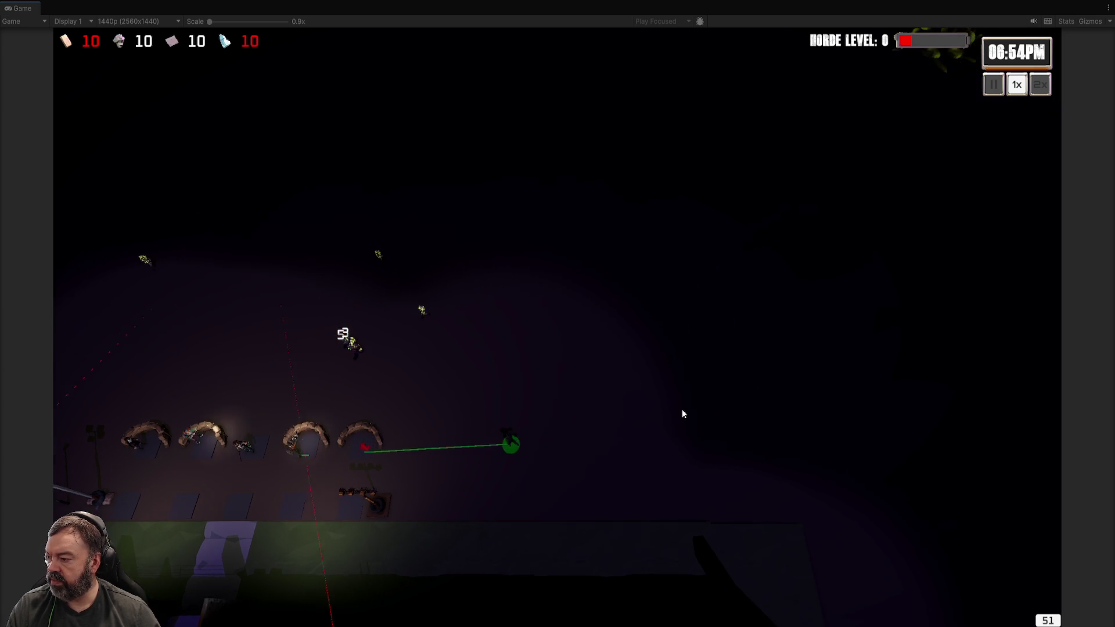
key(w)
key(a)
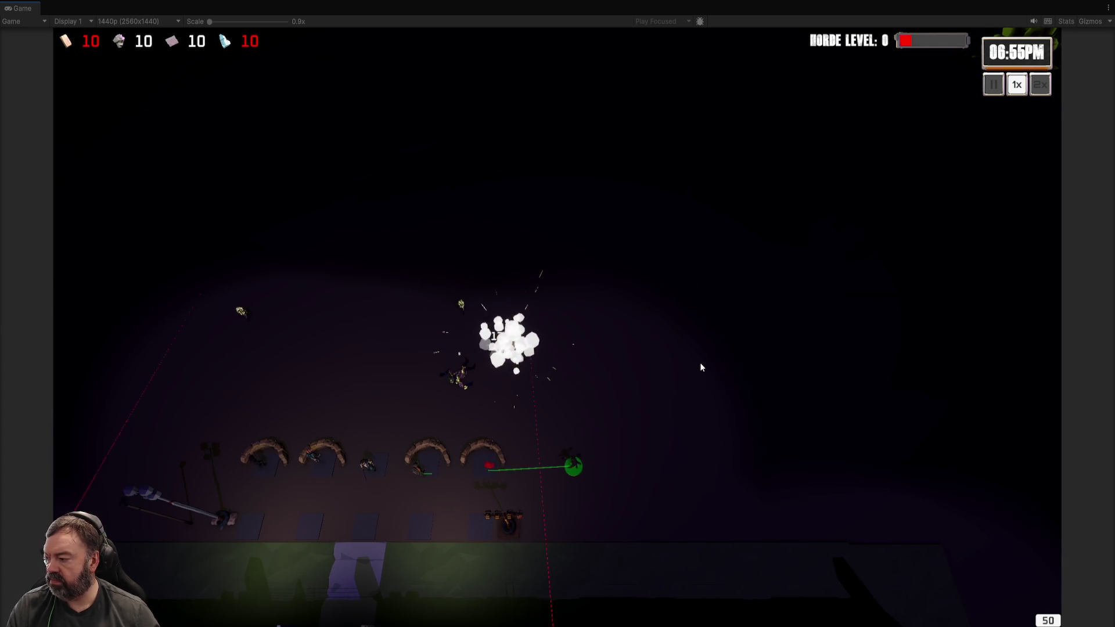
key(a)
key(s)
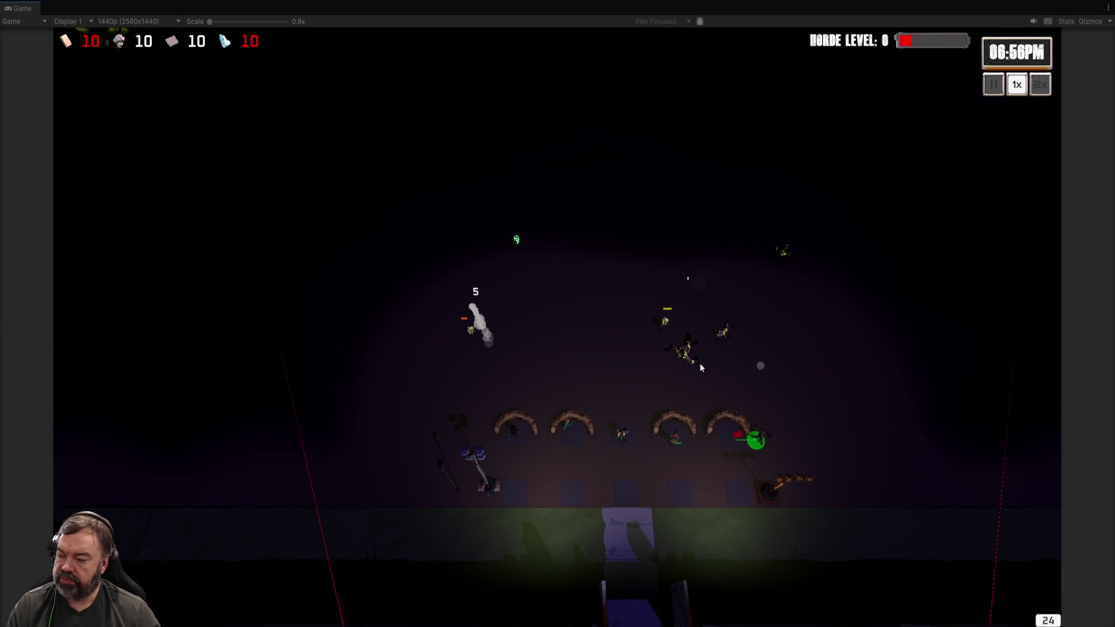
key(w)
key(d)
key(s)
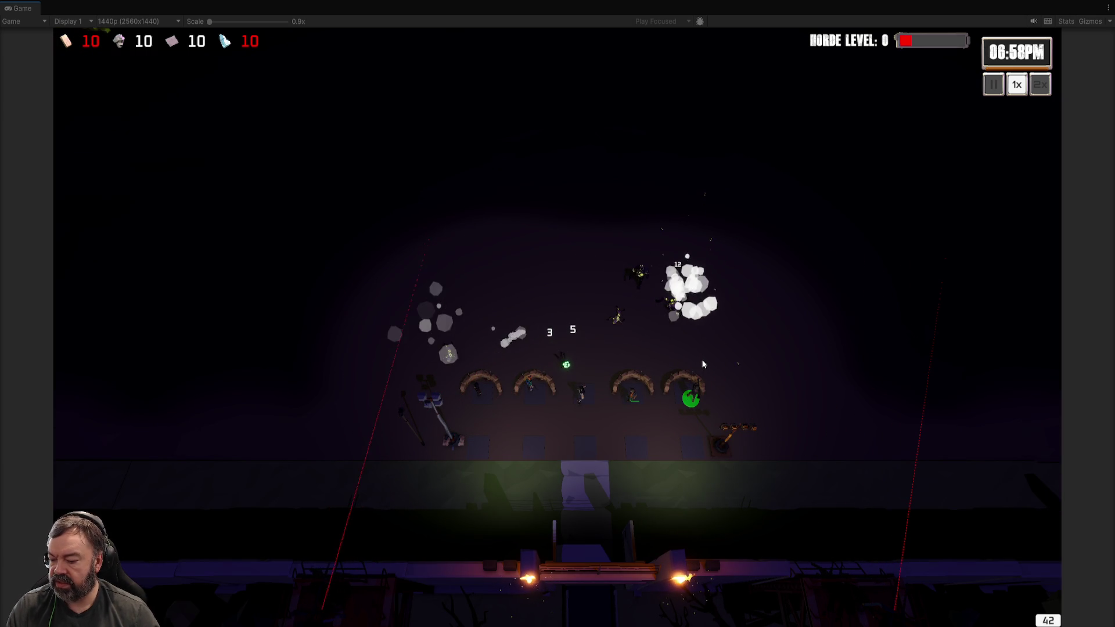
key(d)
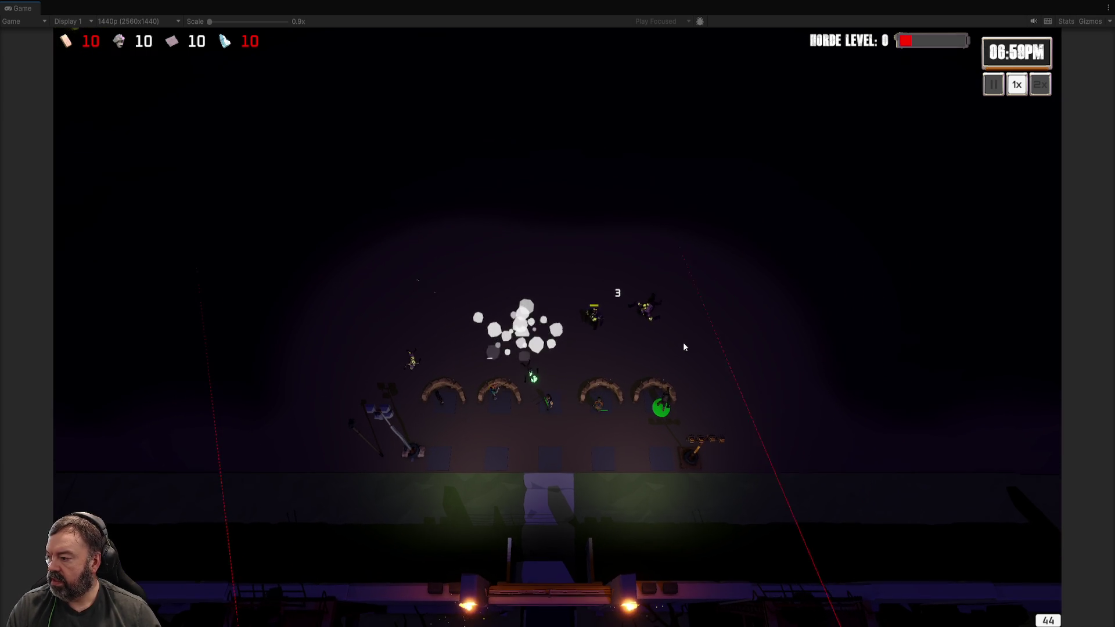
key(s)
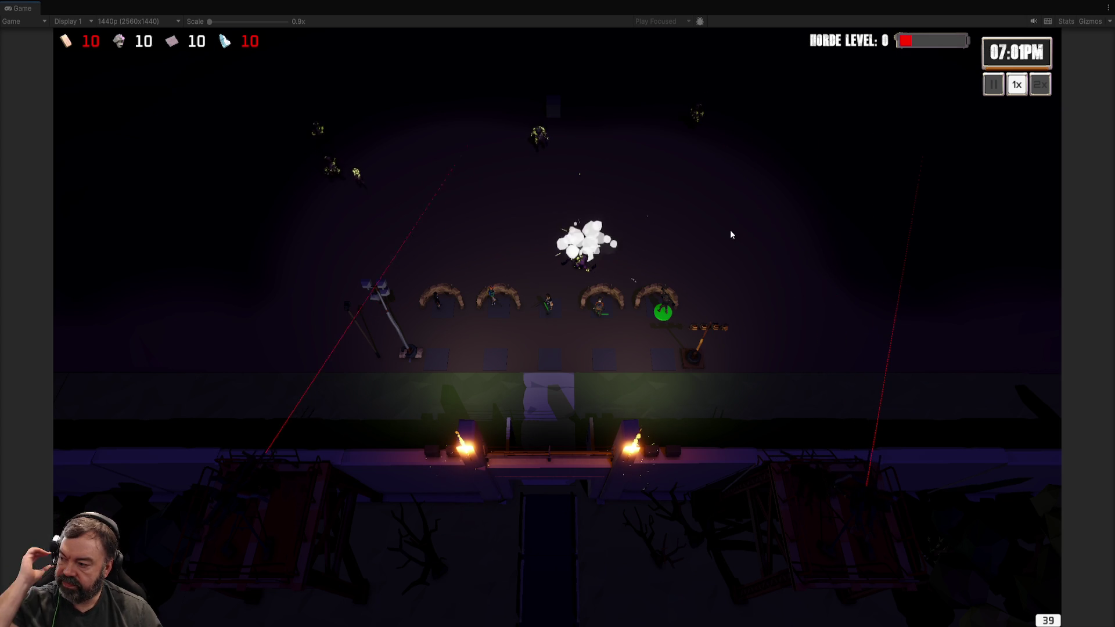
- Follow the zombie horde, then re-center the view on the barricades and the grass edge
key(w)
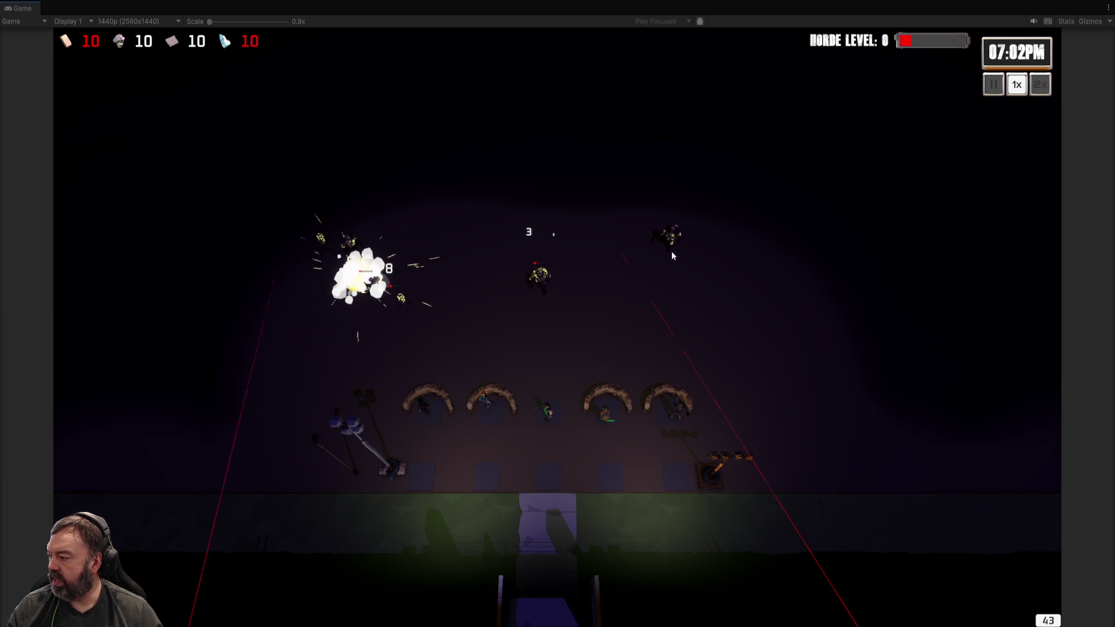
key(a)
key(w)
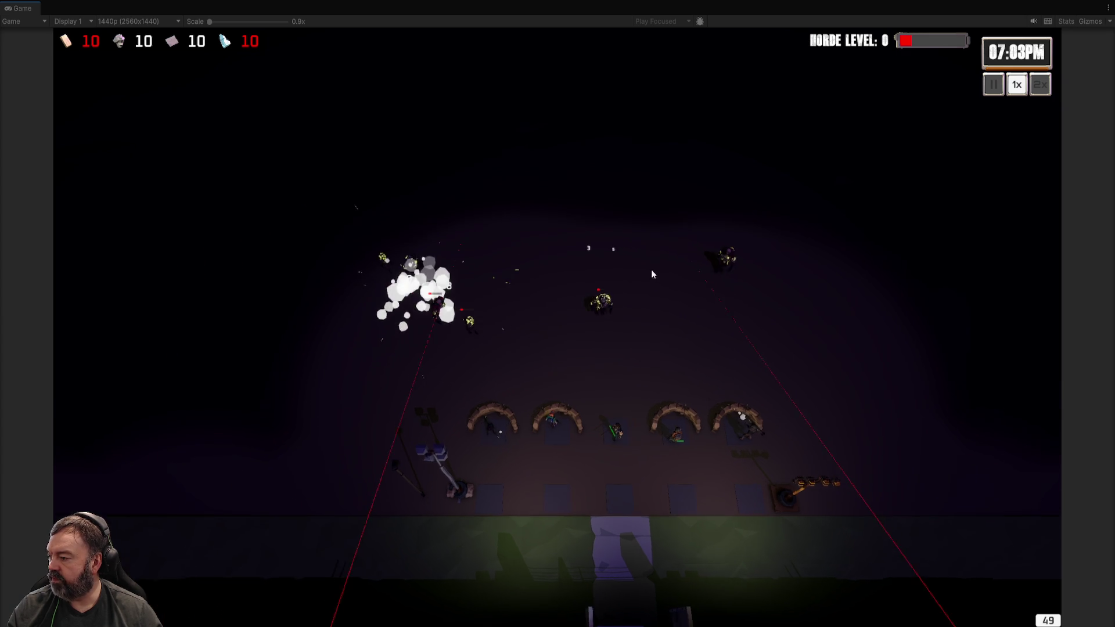
key(s)
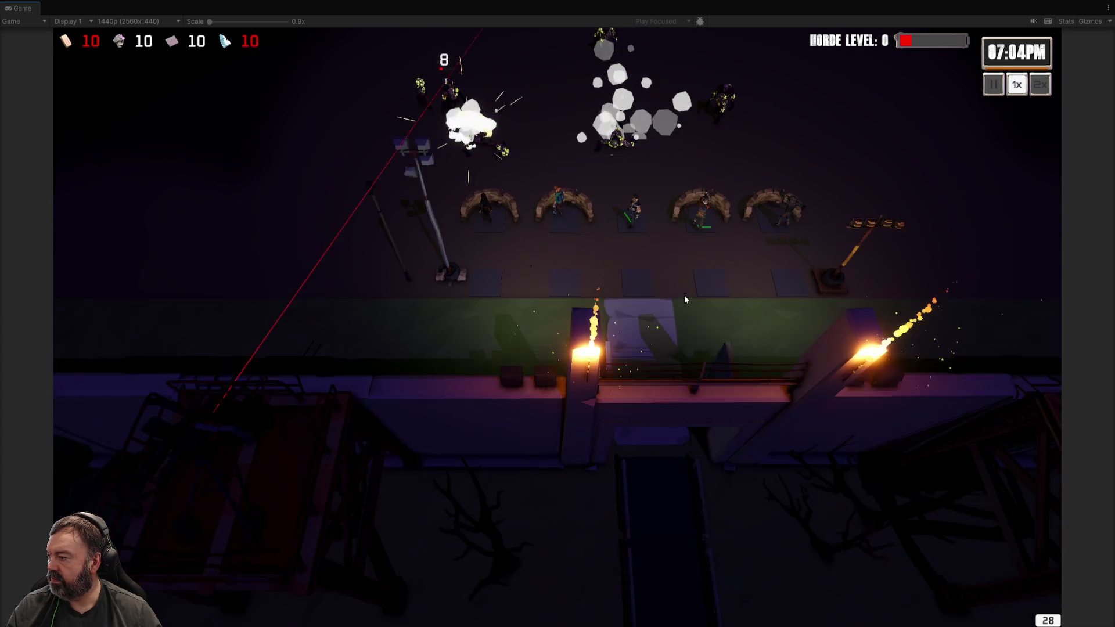
key(w)
key(d)
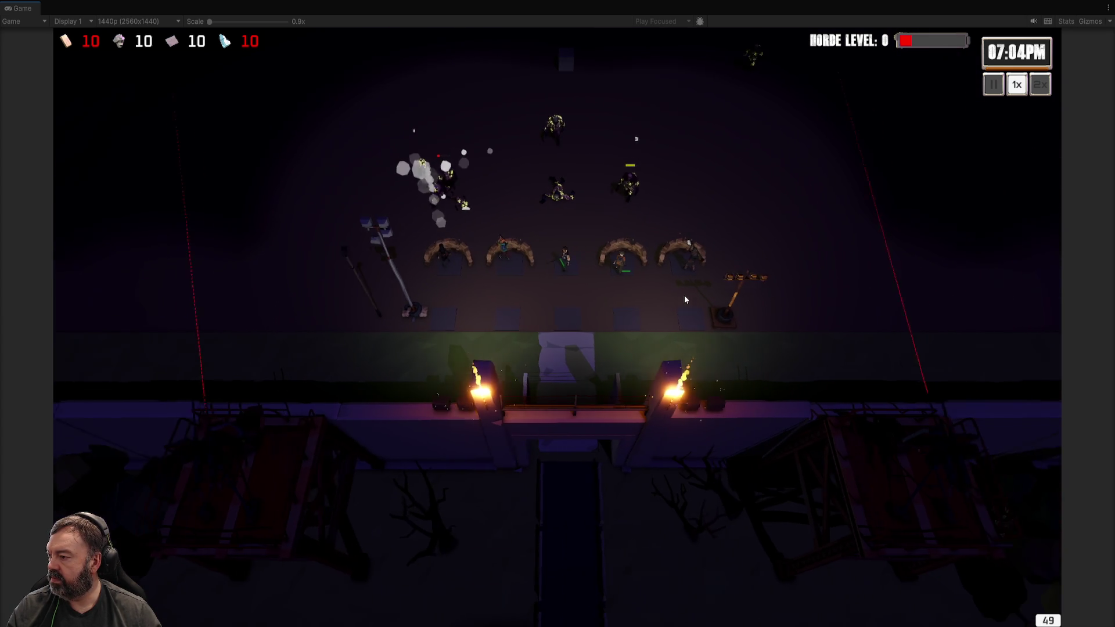
key(w)
key(a)
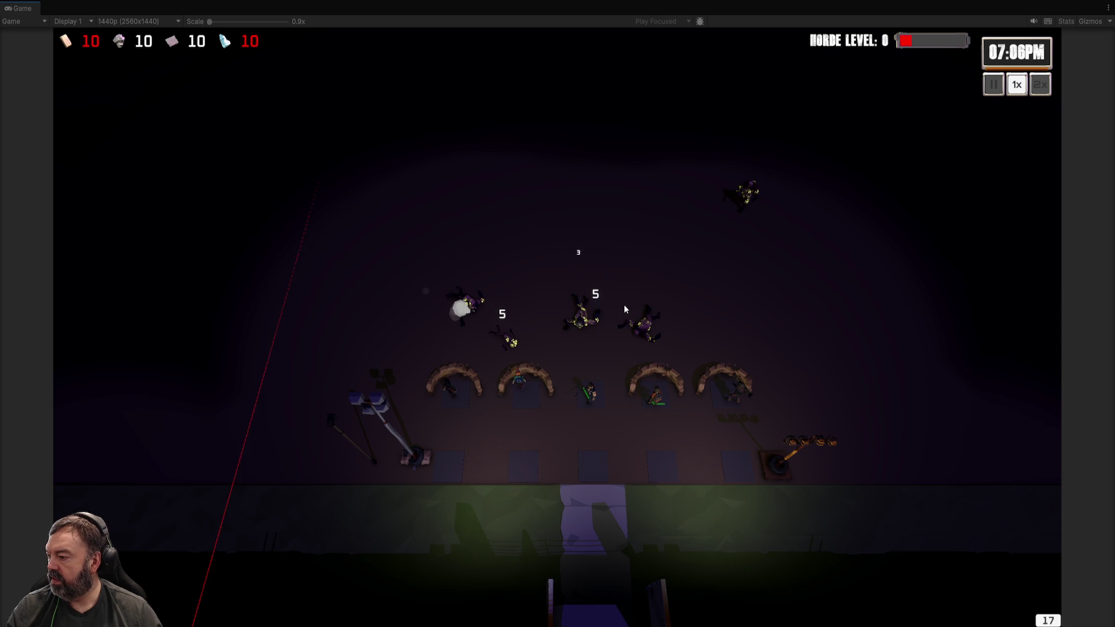
key(d)
key(w)
key(a)
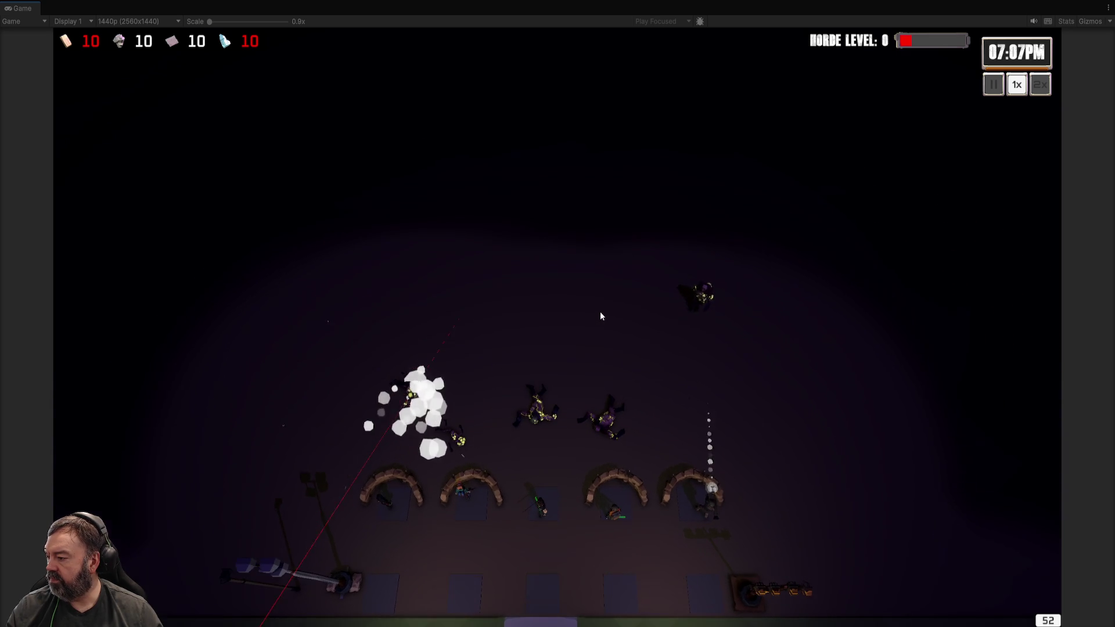
key(a)
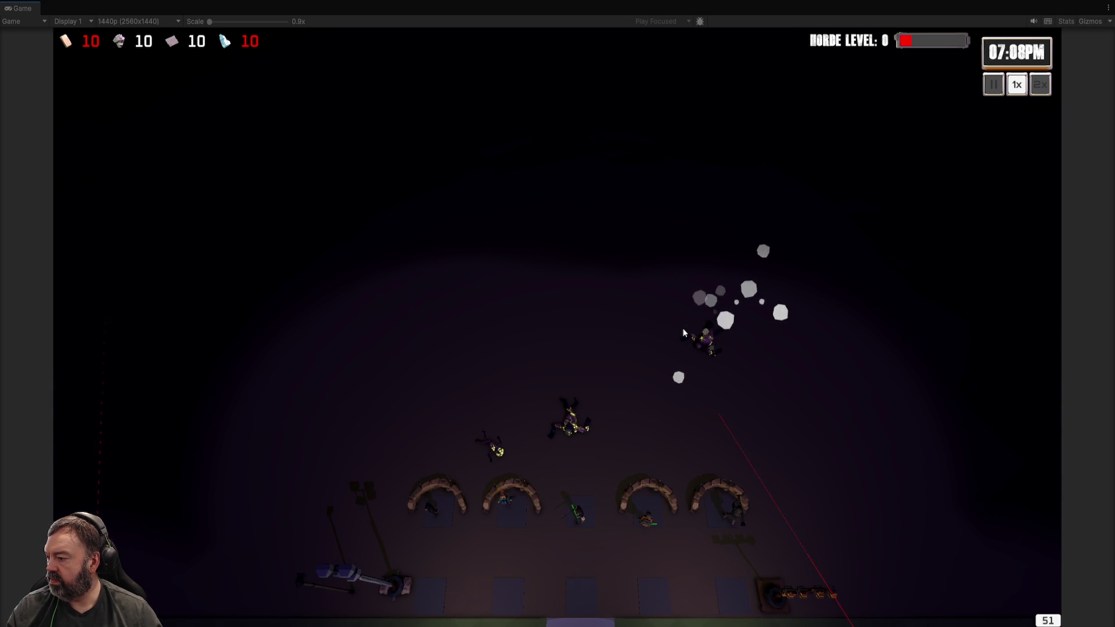
key(s)
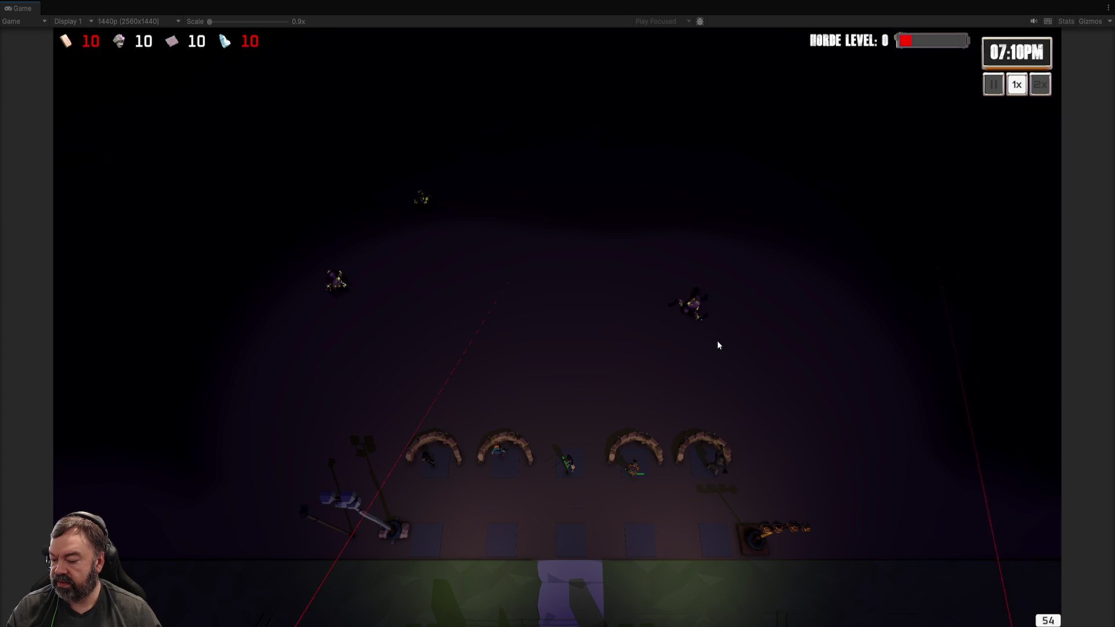
key(s)
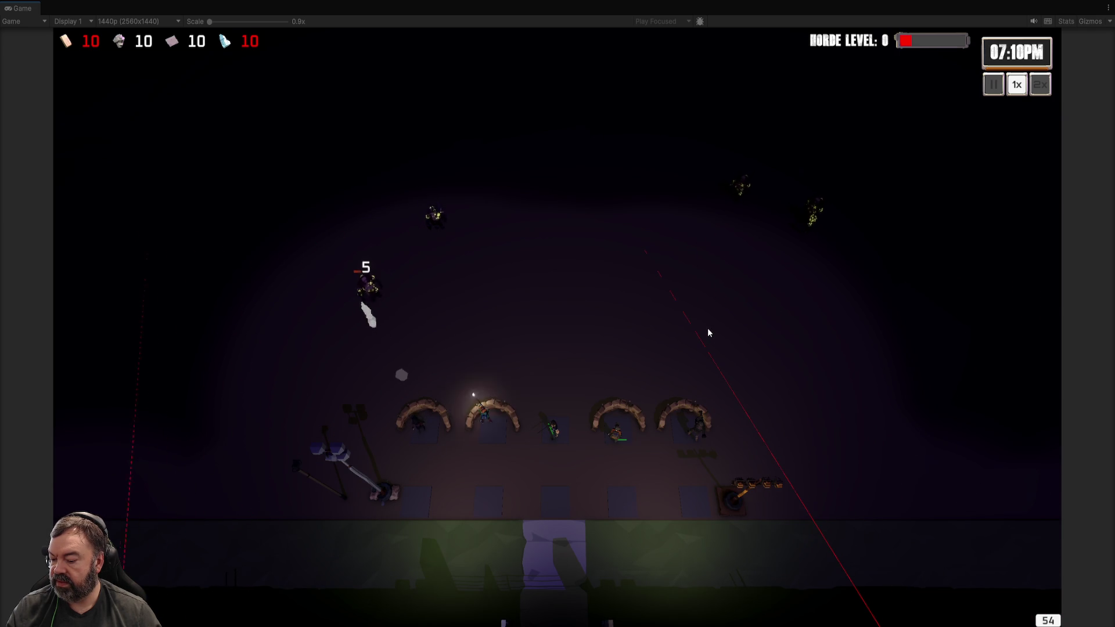
key(s)
key(s)
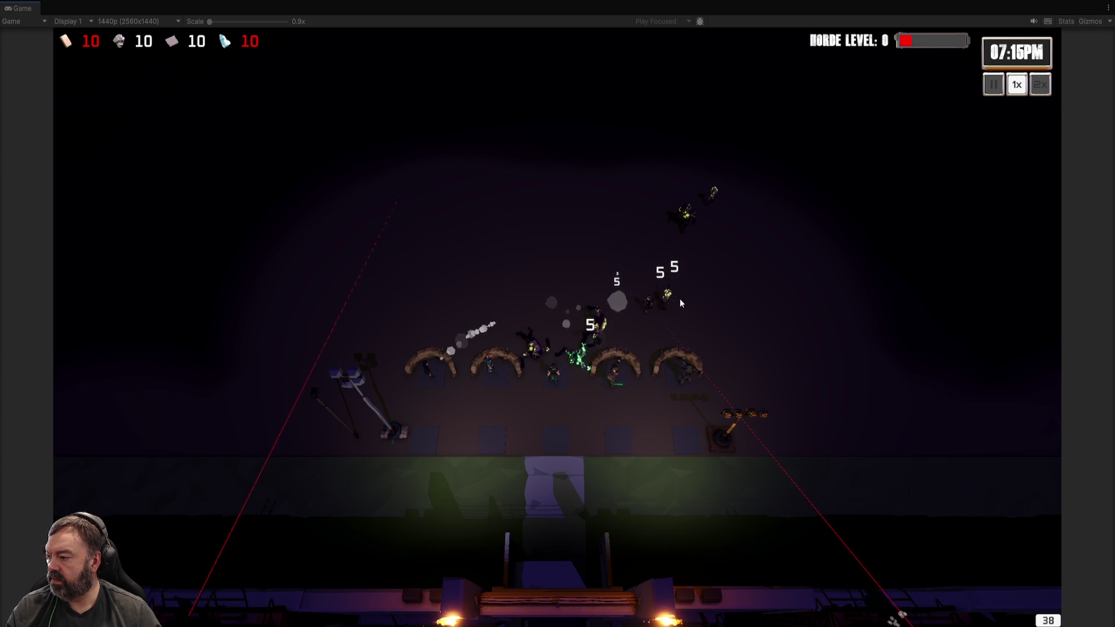
- Select all the soldiers at the barricades and order them to a new spot
scroll(679, 298, up, 3)
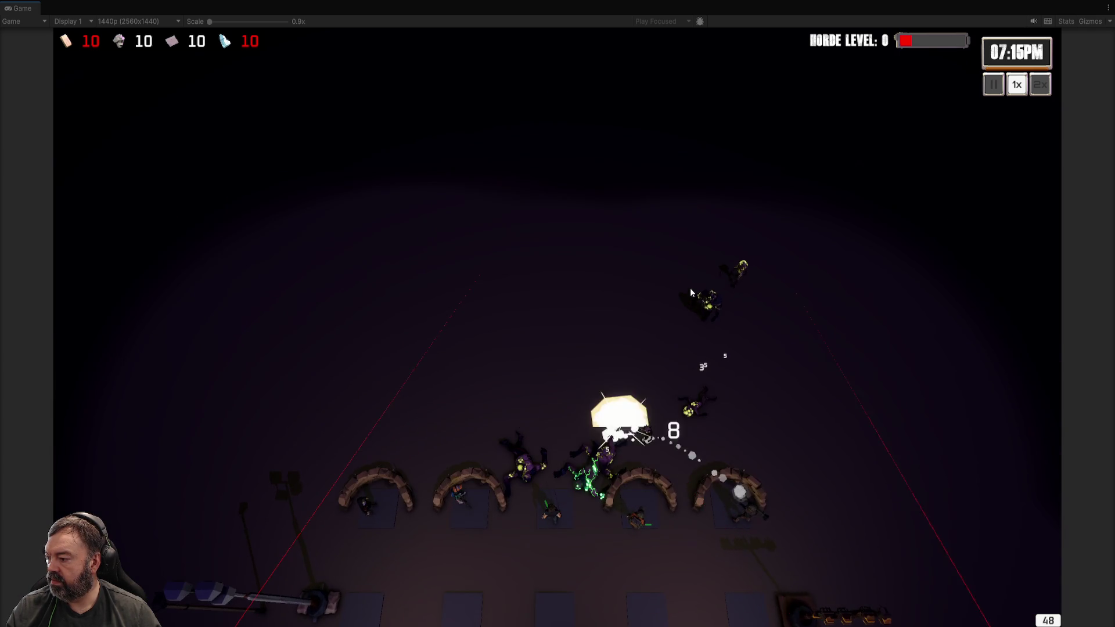
scroll(691, 287, down, 3)
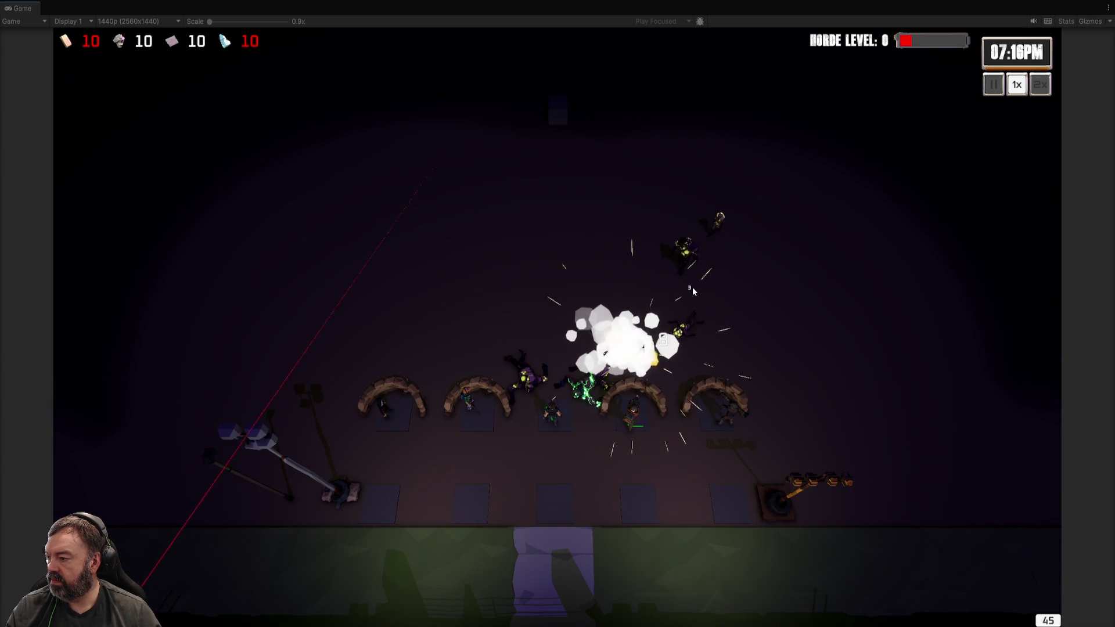
scroll(691, 286, down, 1)
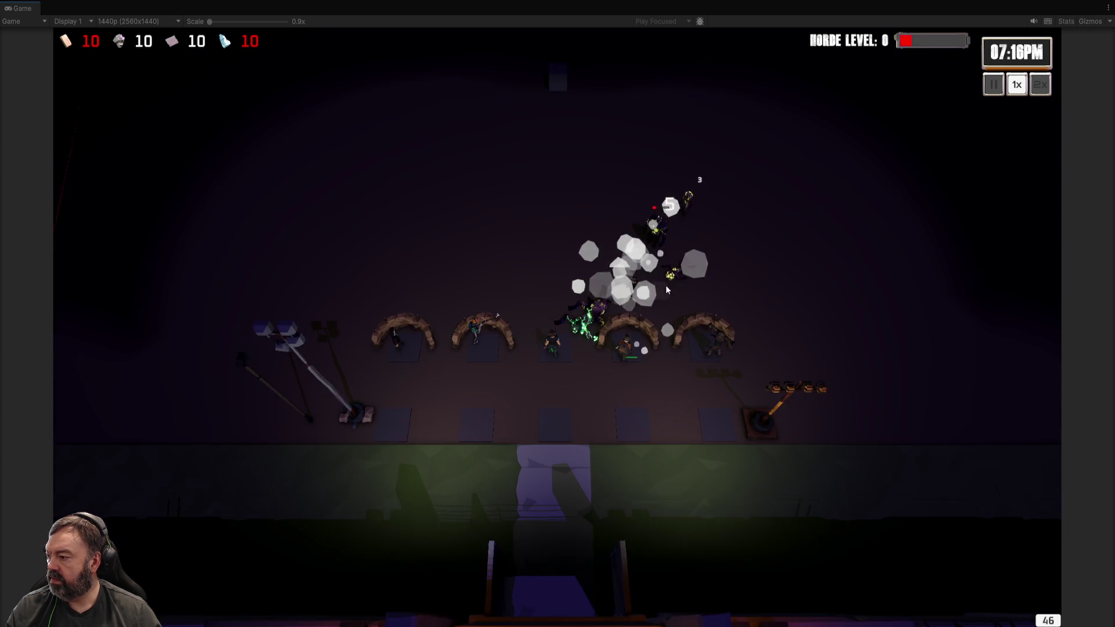
scroll(667, 289, up, 3)
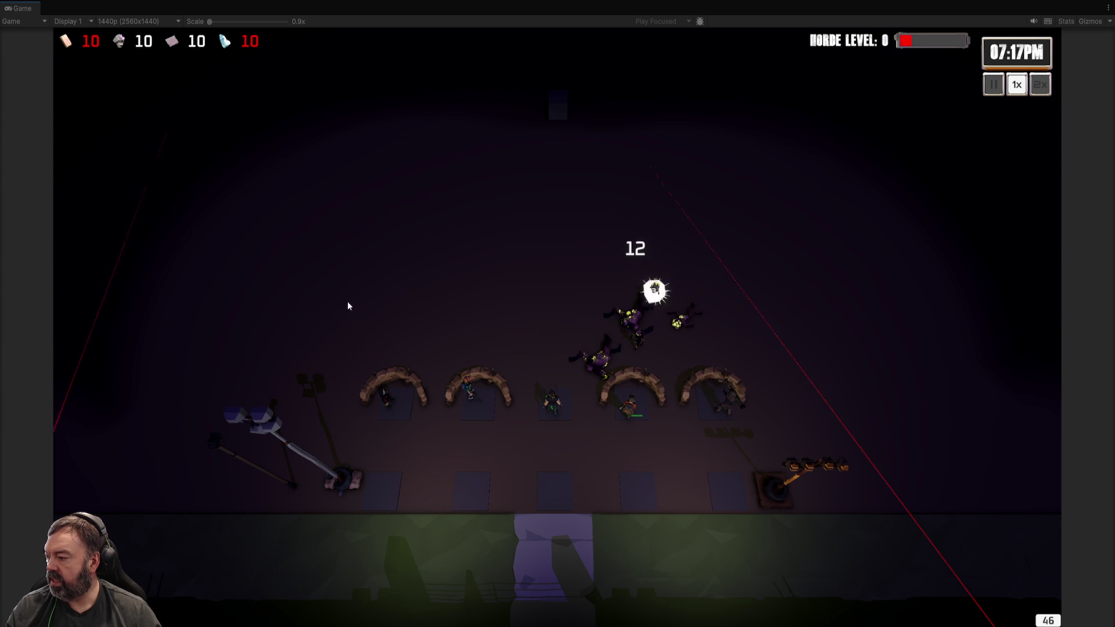
key(ctrl+a)
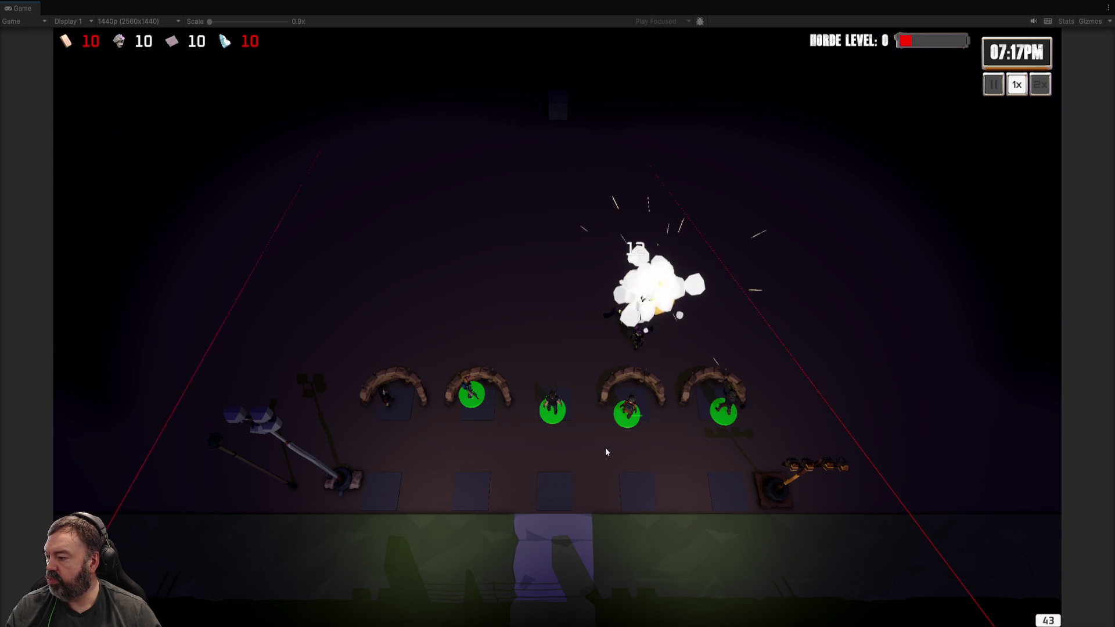
right_click(577, 472)
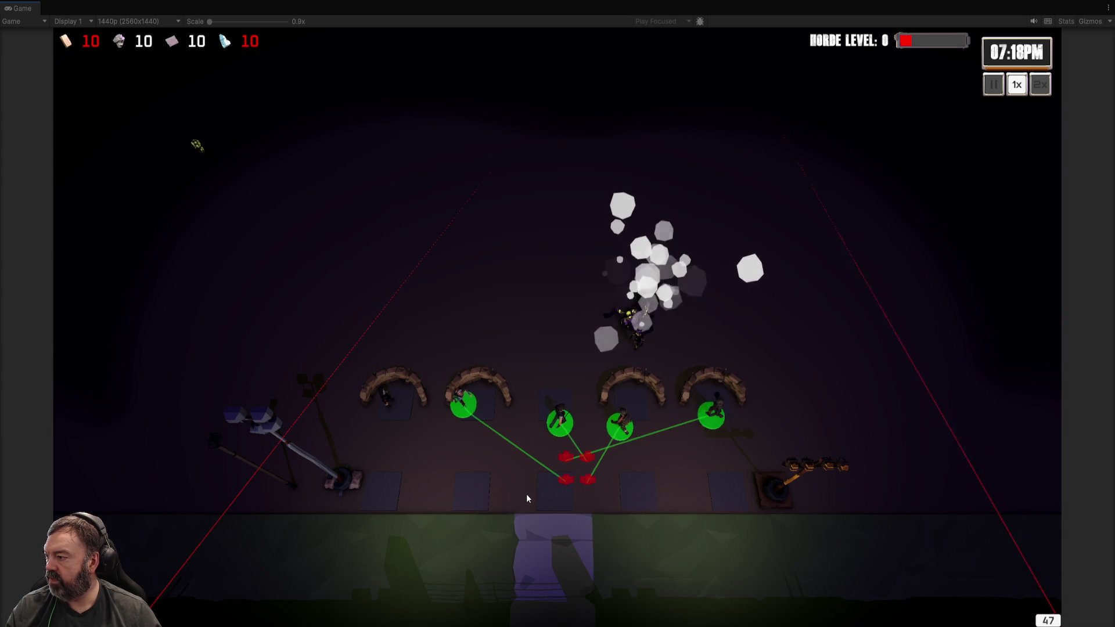
- Select a single soldier and redirect it through several destinations near the wall
click(544, 445)
right_click(544, 361)
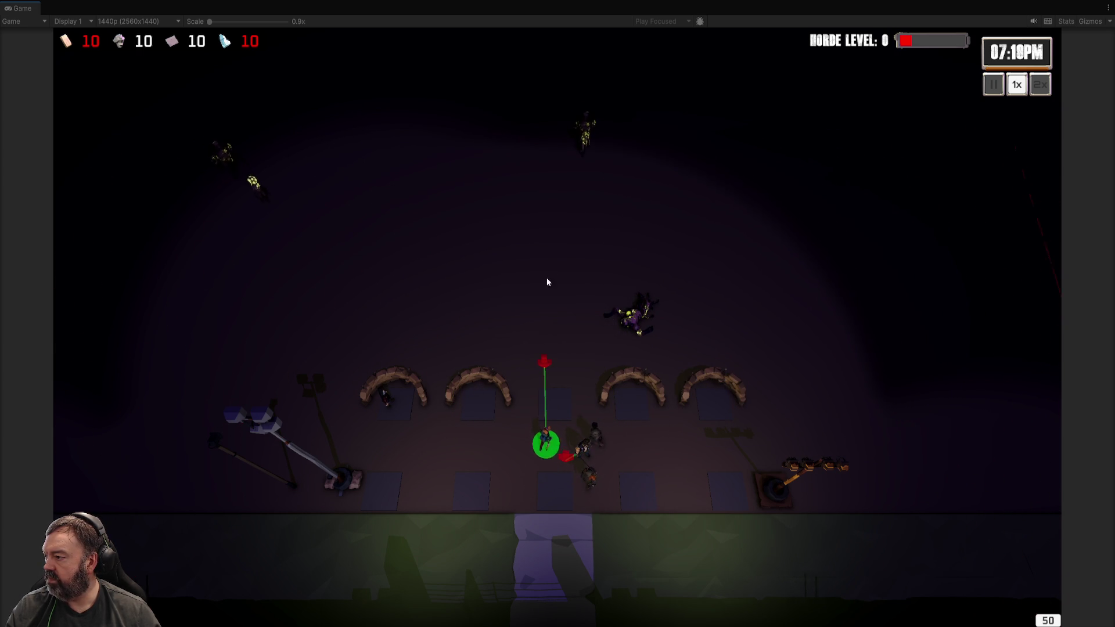
key(w)
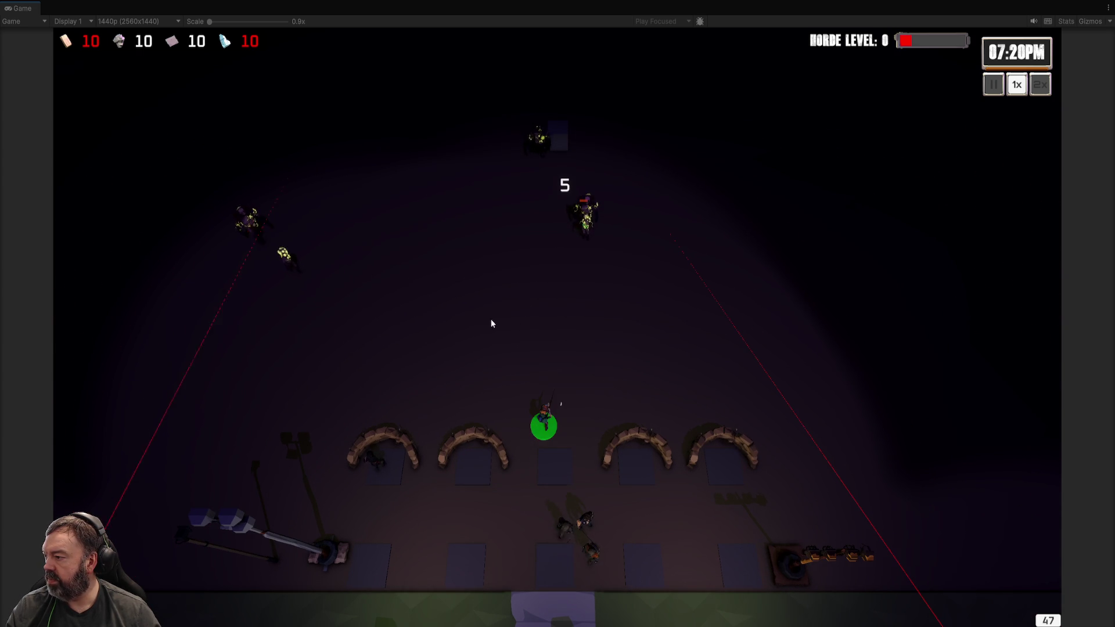
right_click(450, 336)
right_click(446, 524)
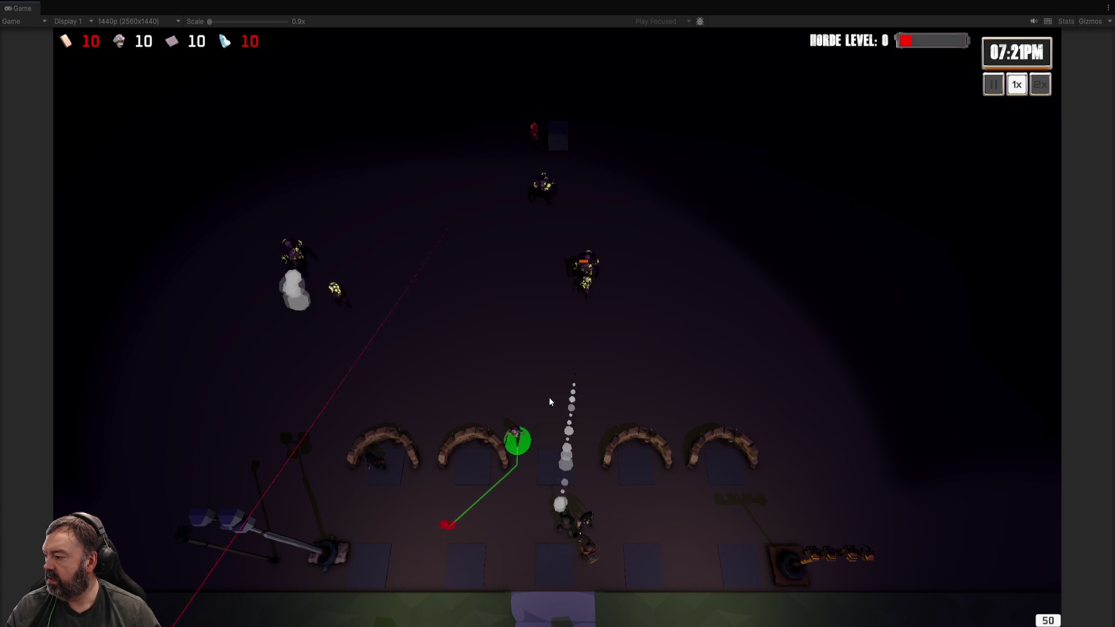
right_click(567, 401)
key(d)
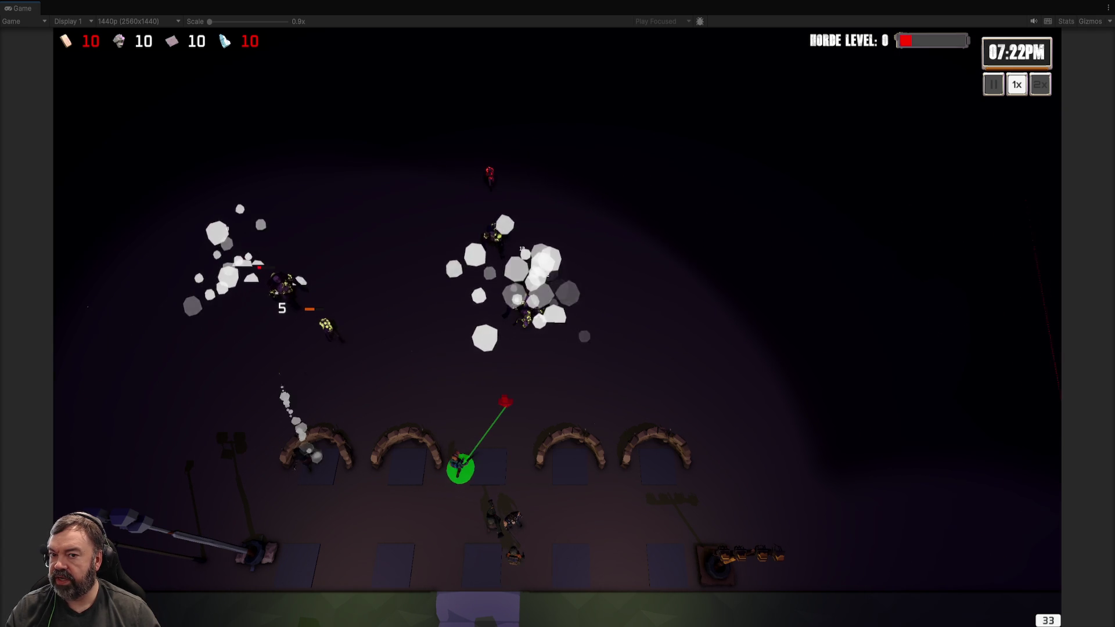
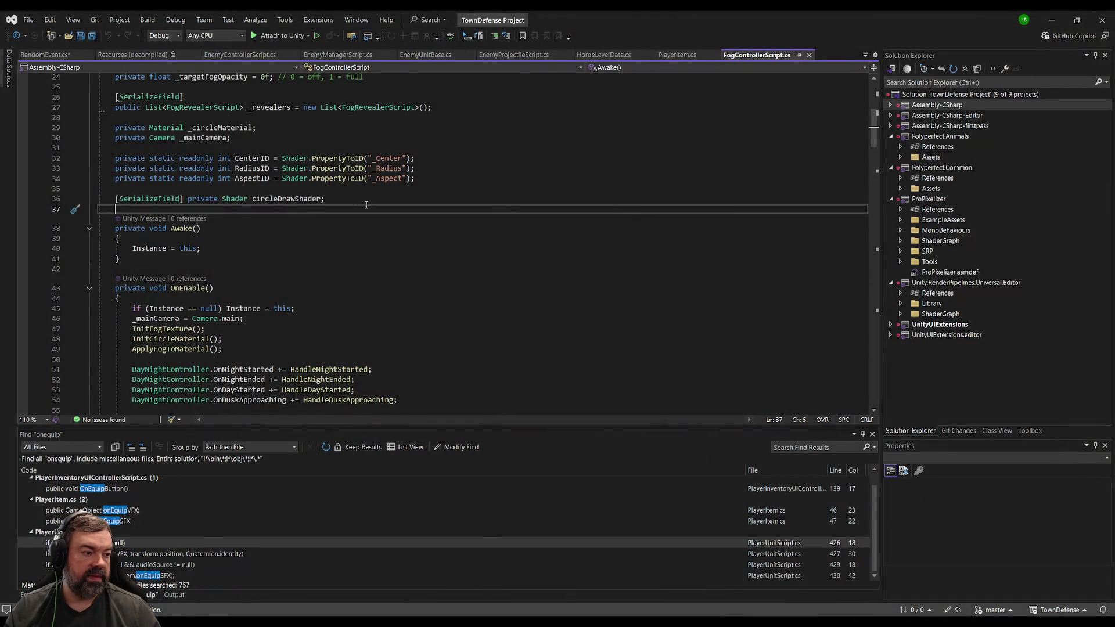
- Review FogControllerScript's Update fog-drawing code and the ClearFog method definition
scroll(311, 226, down, 3)
scroll(287, 181, down, 5)
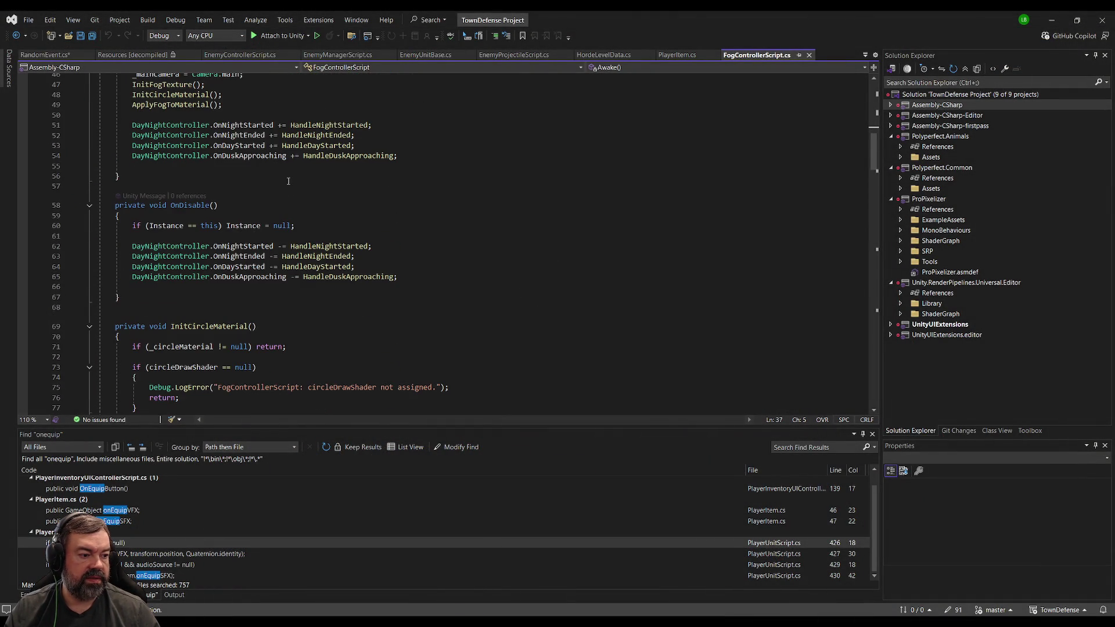
scroll(299, 199, down, 6)
scroll(299, 199, down, 10)
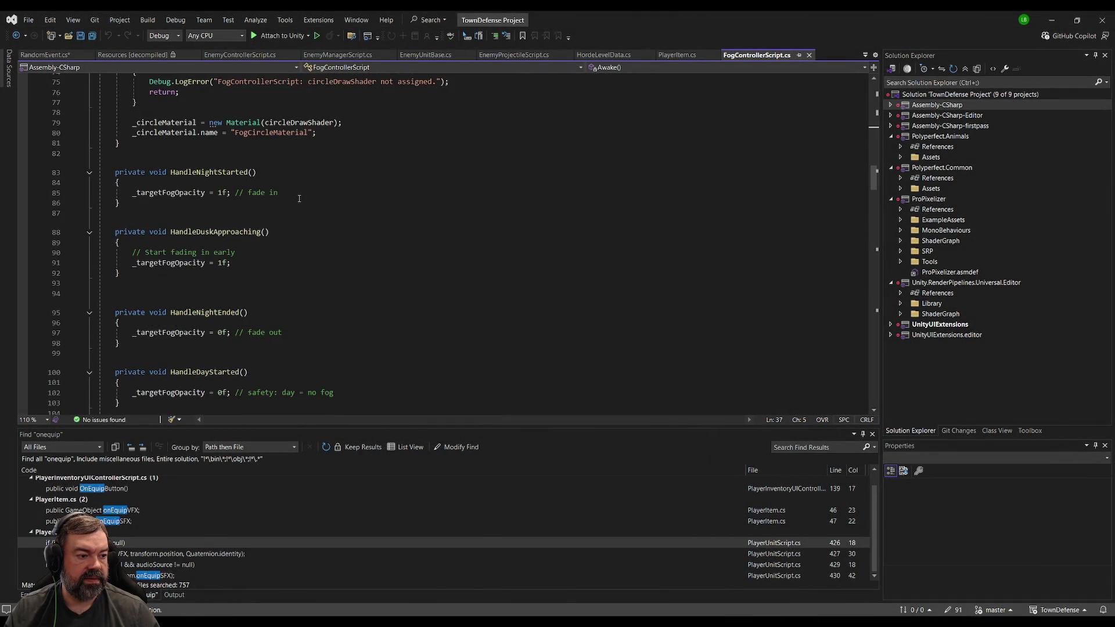
scroll(285, 210, down, 8)
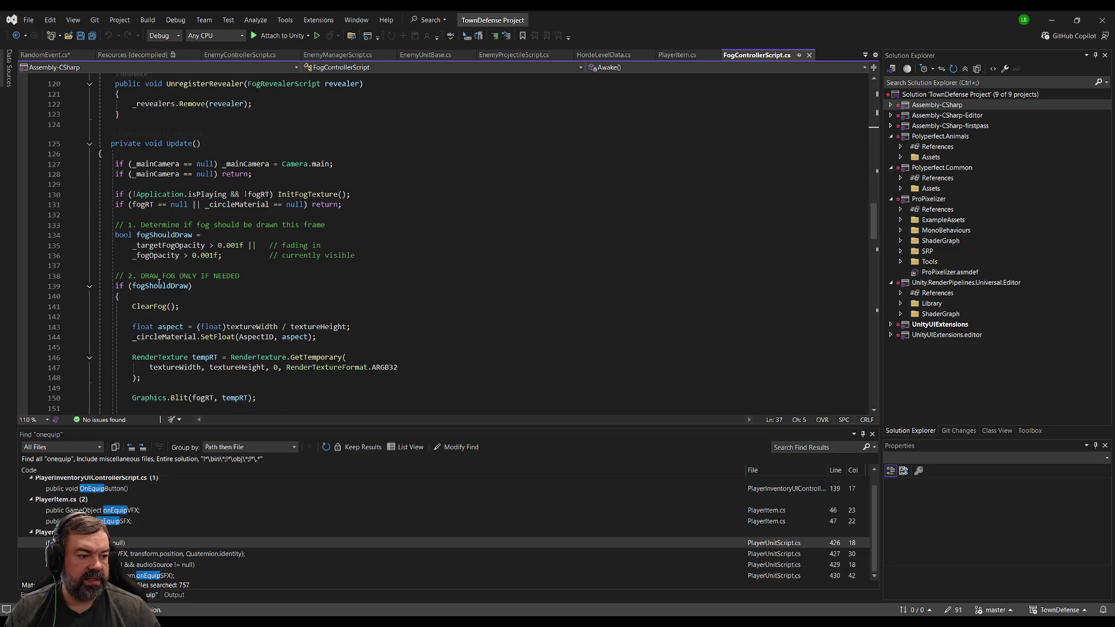
click(184, 276)
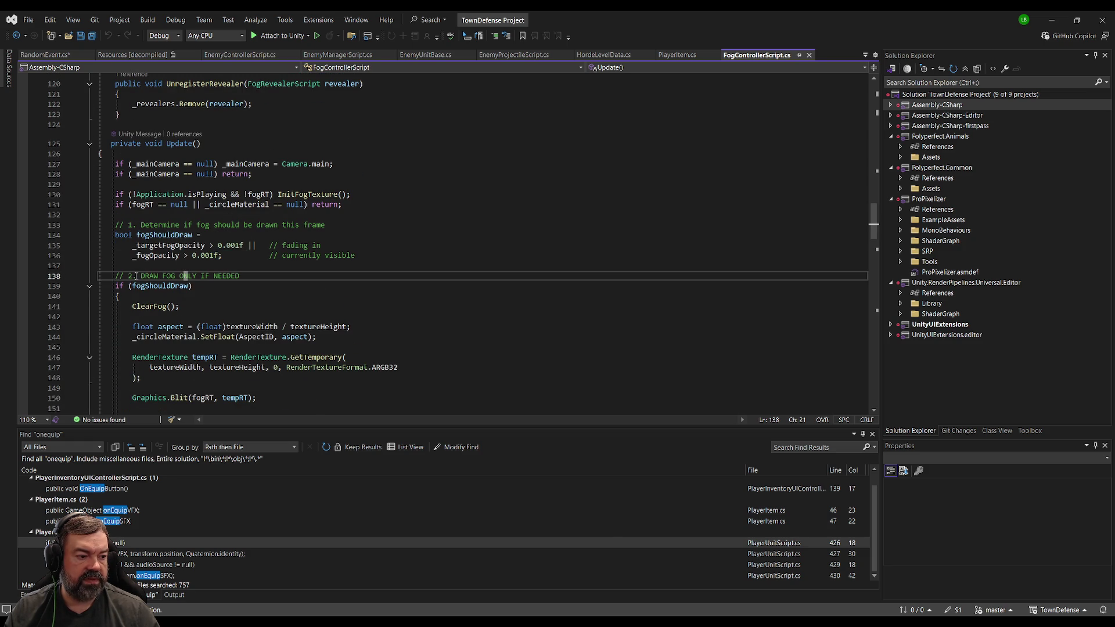
scroll(184, 275, down, 2)
click(148, 245)
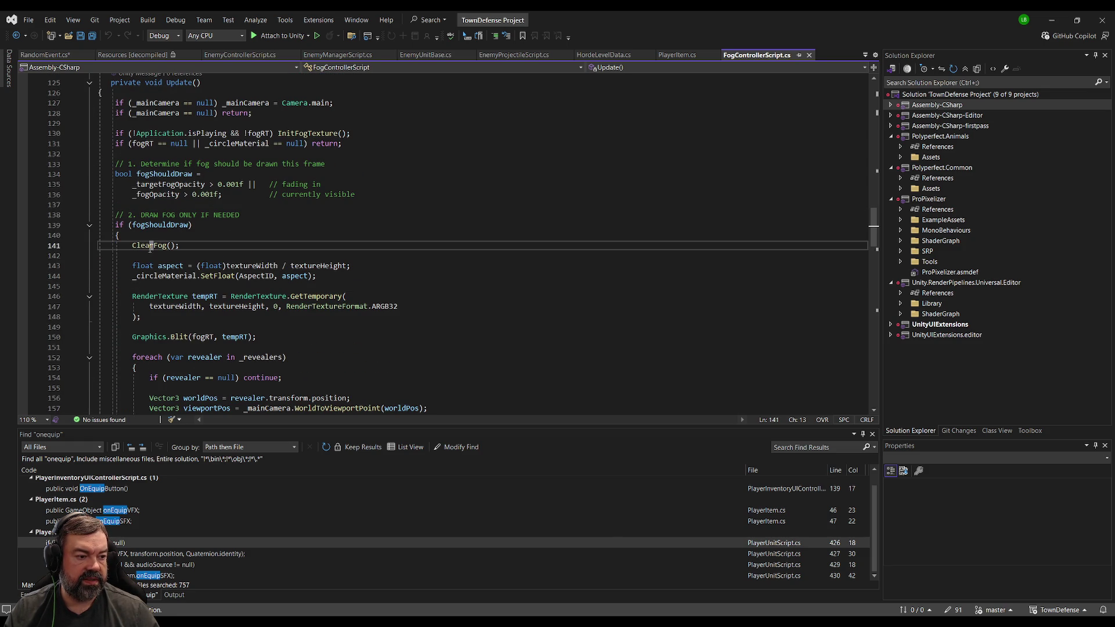
key(F12)
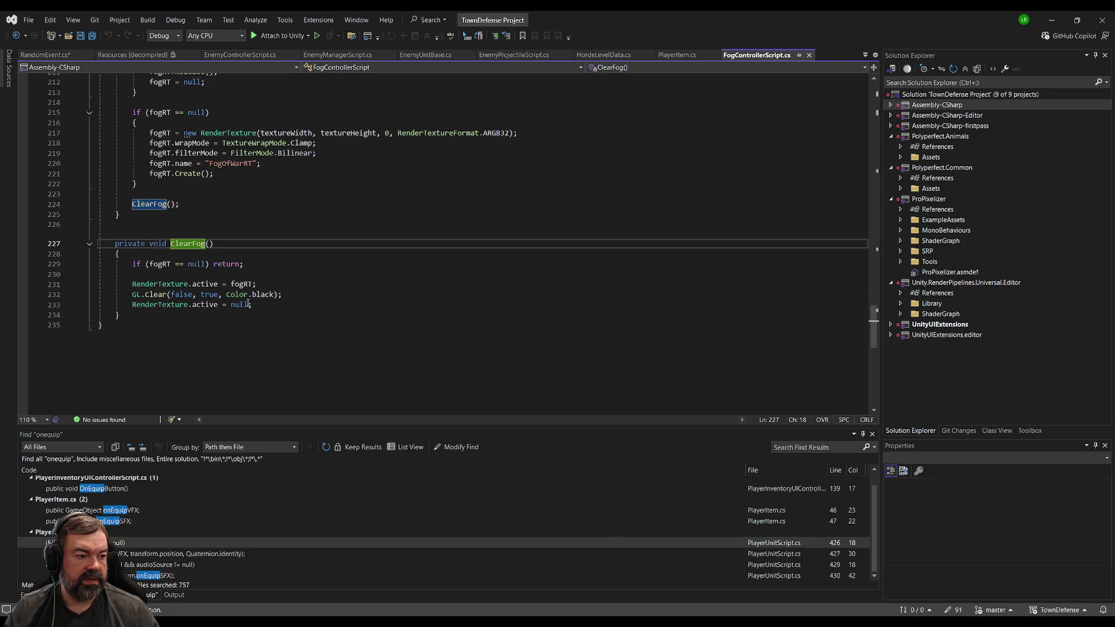
click(272, 283)
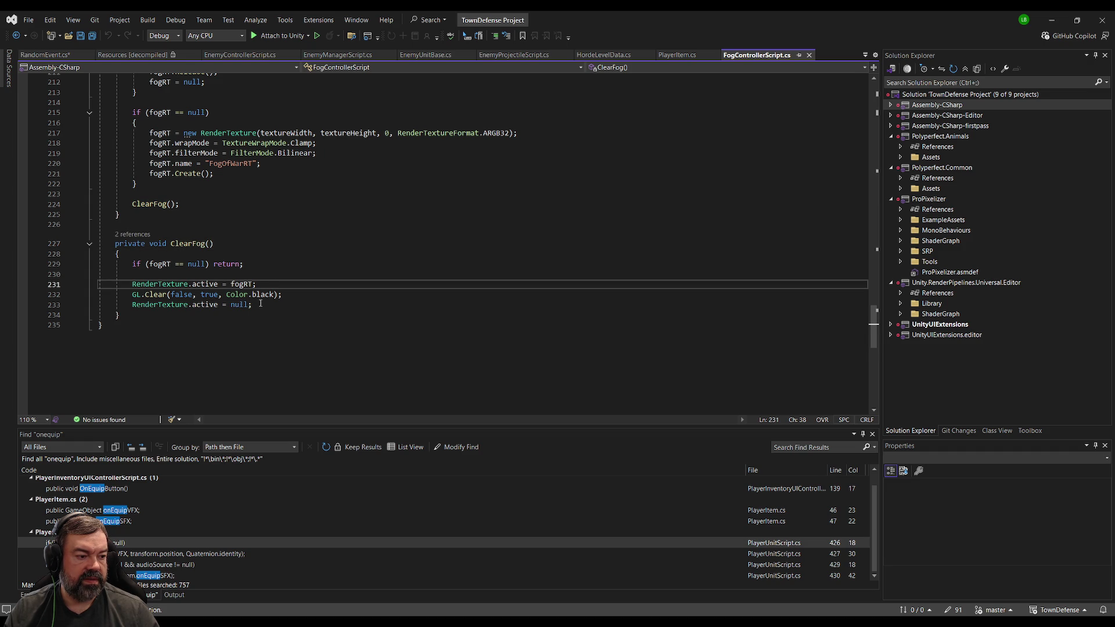
scroll(258, 269, down, 1)
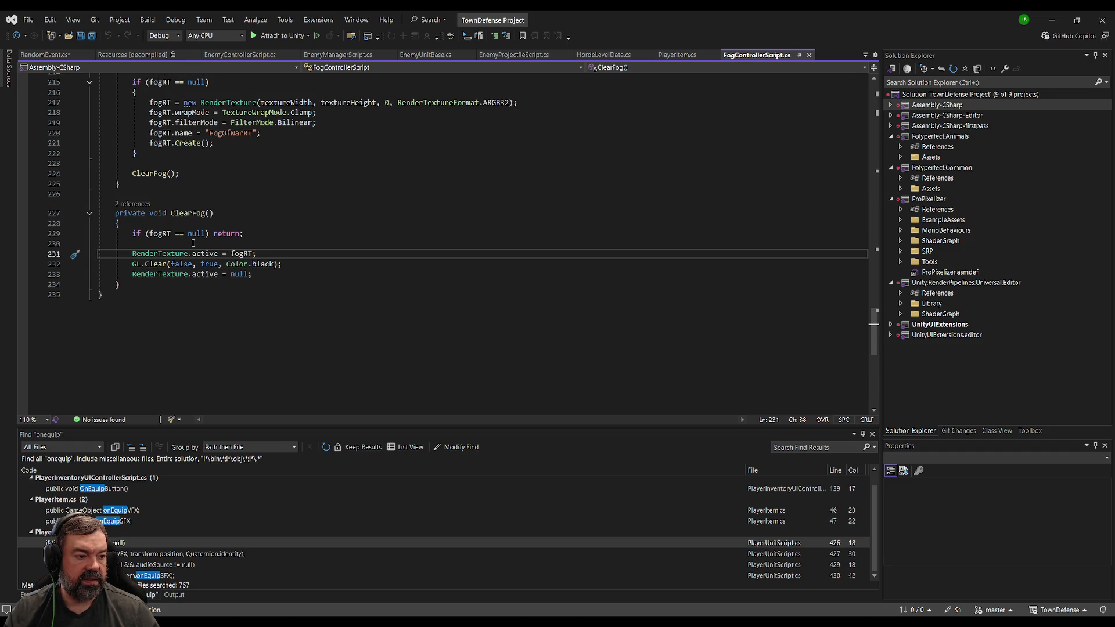
scroll(193, 242, up, 20)
scroll(201, 239, up, 15)
scroll(200, 256, down, 4)
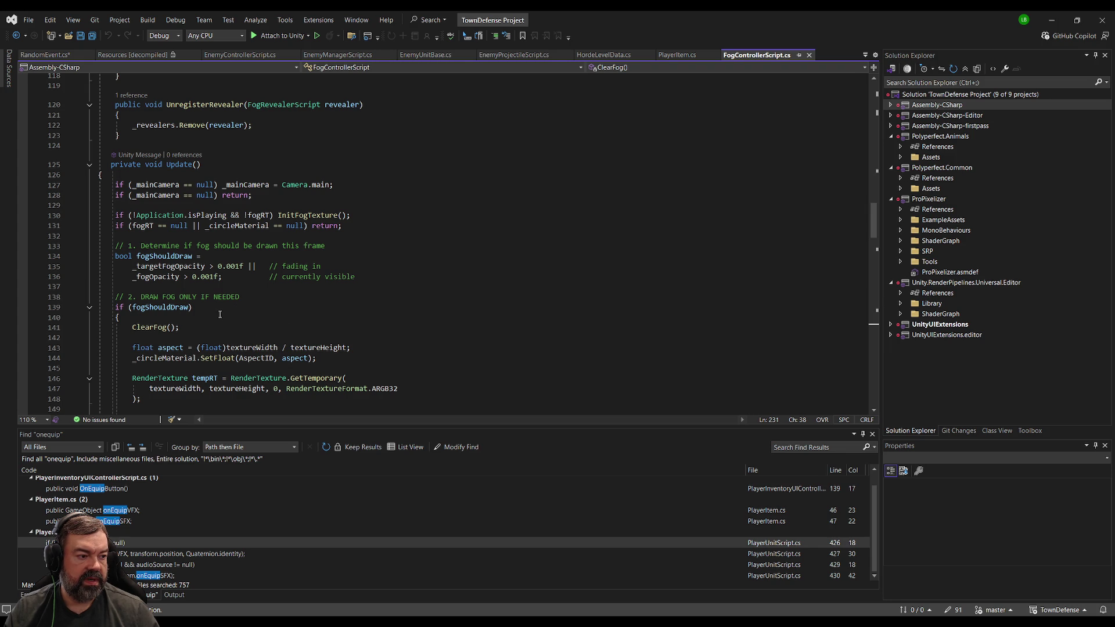
- Inspect InitFogTexture and the Graphics.Blit fog block, then select FogRevealerScript in Unity
click(309, 216)
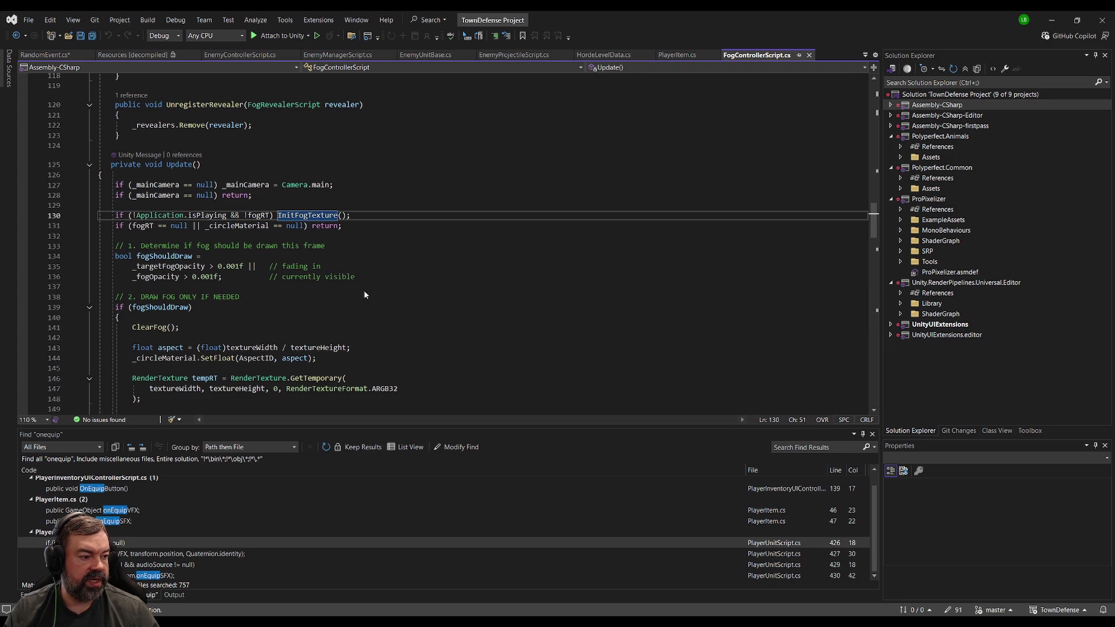
key(F12)
scroll(313, 293, down, 2)
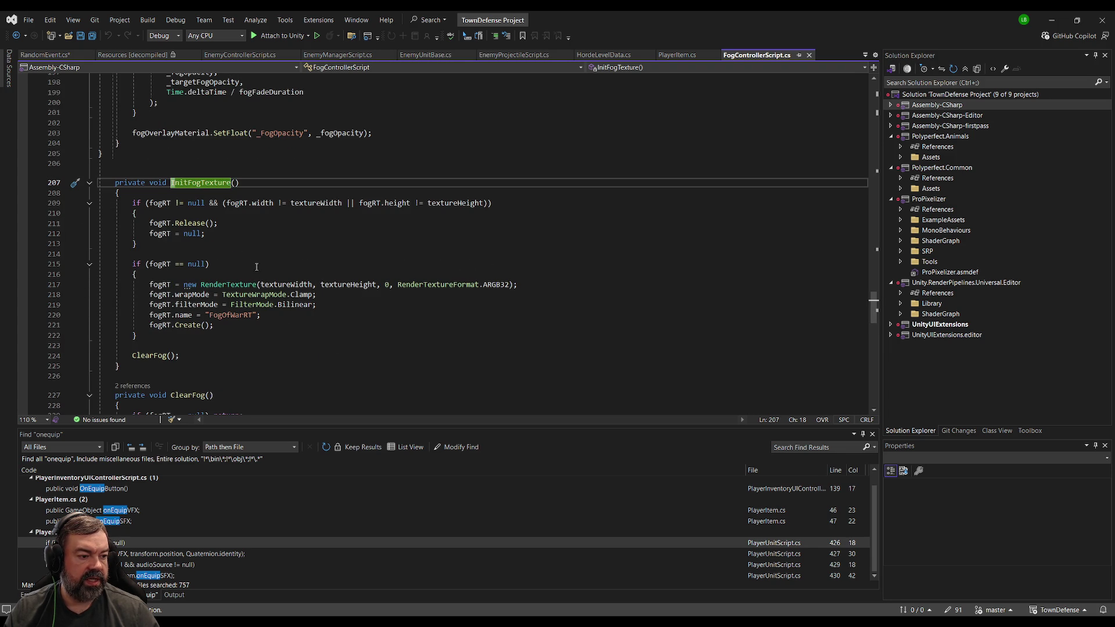
scroll(259, 285, down, 2)
scroll(212, 309, up, 5)
scroll(212, 309, up, 7)
key(ctrl+minus)
scroll(231, 264, down, 3)
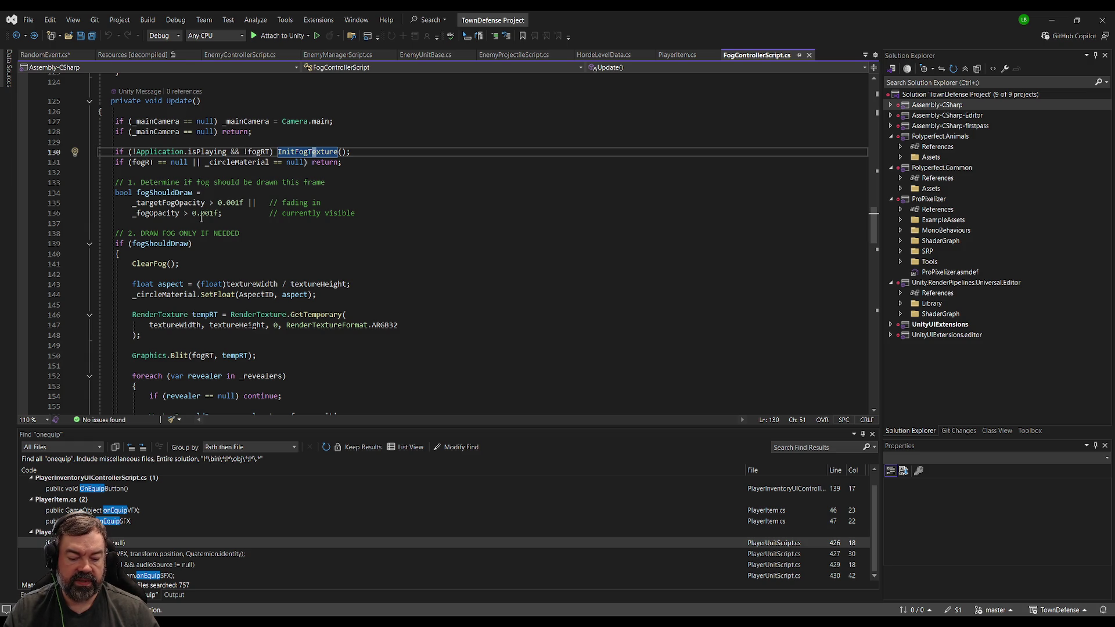
click(207, 251)
scroll(211, 261, down, 2)
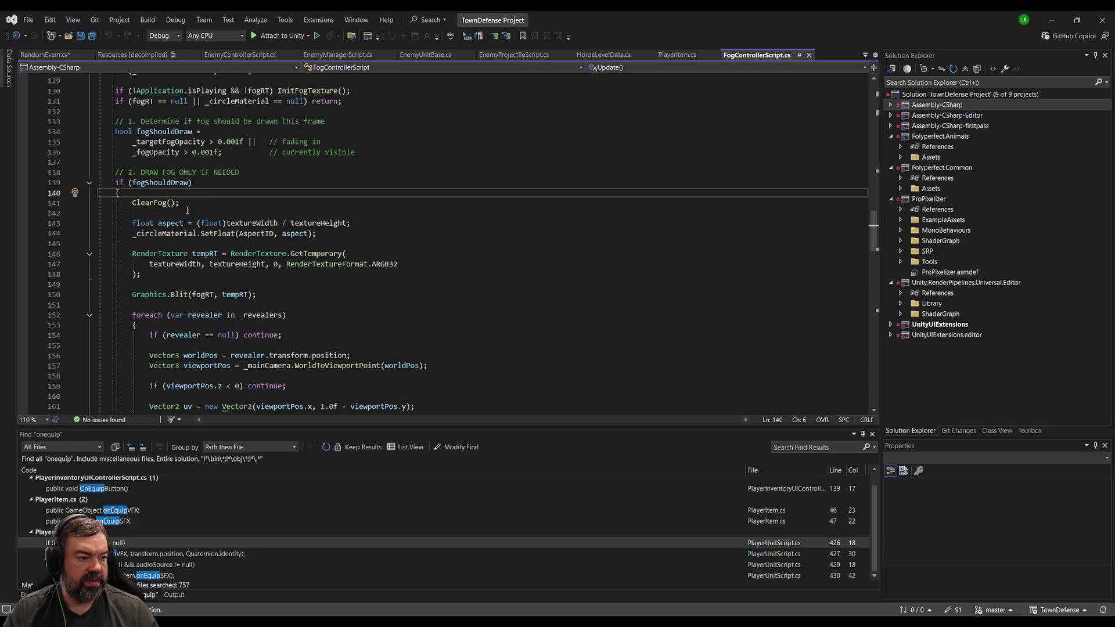
scroll(267, 211, down, 2)
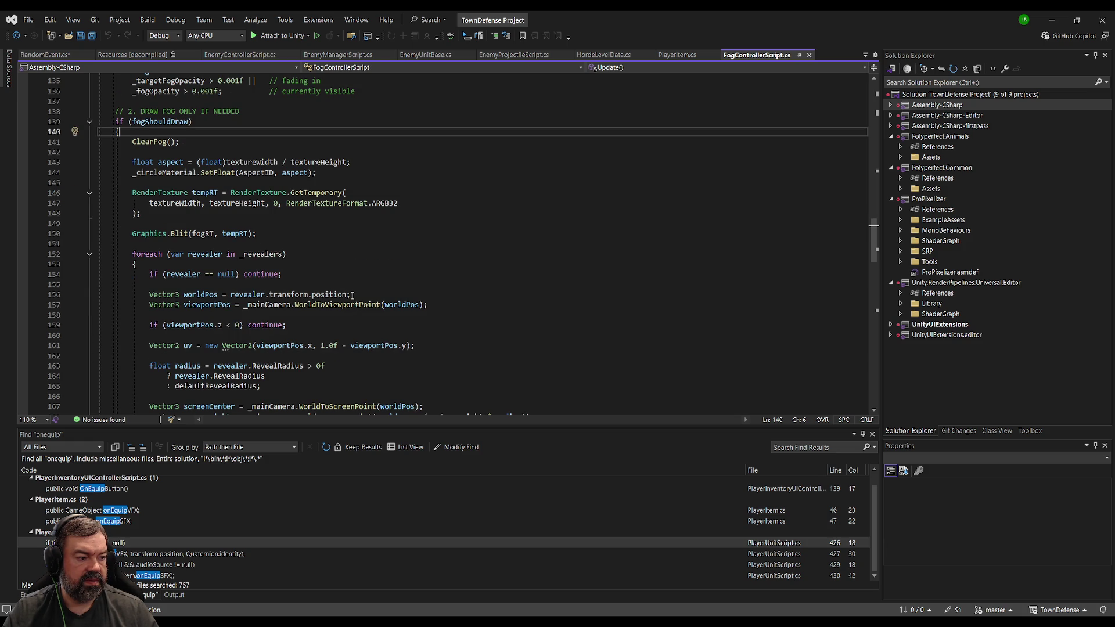
click(225, 235)
click(230, 223)
scroll(234, 218, up, 3)
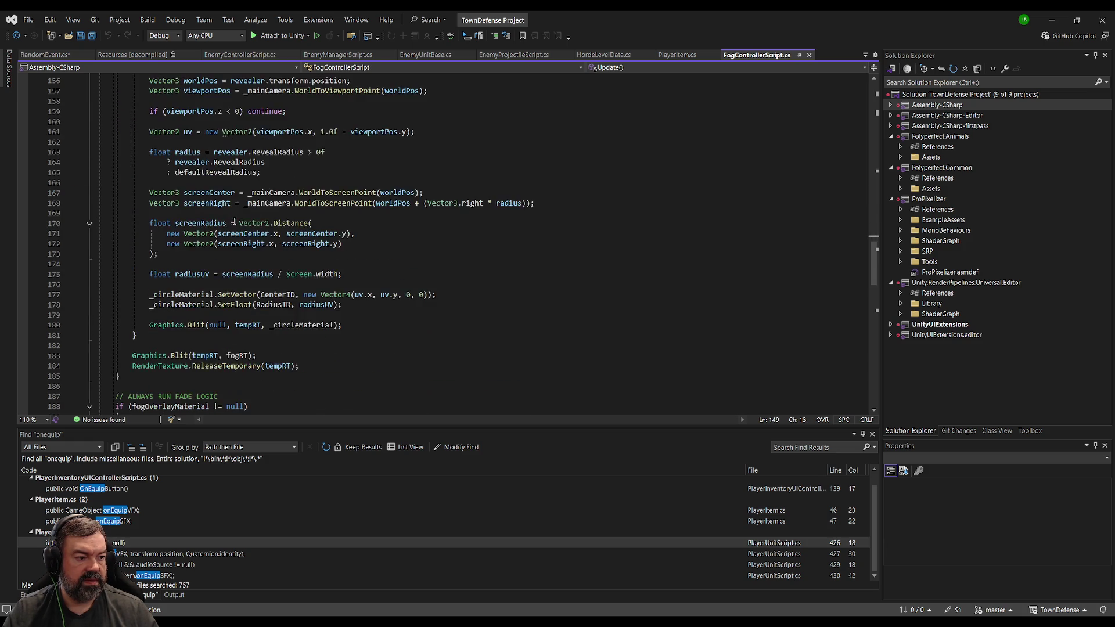
scroll(234, 219, up, 20)
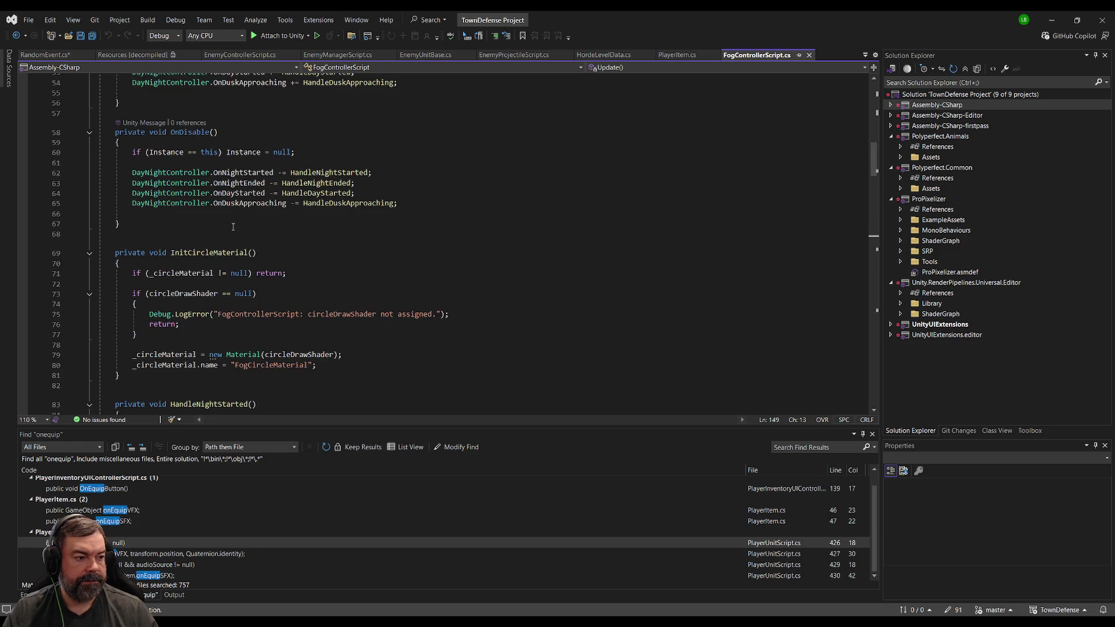
scroll(224, 243, down, 20)
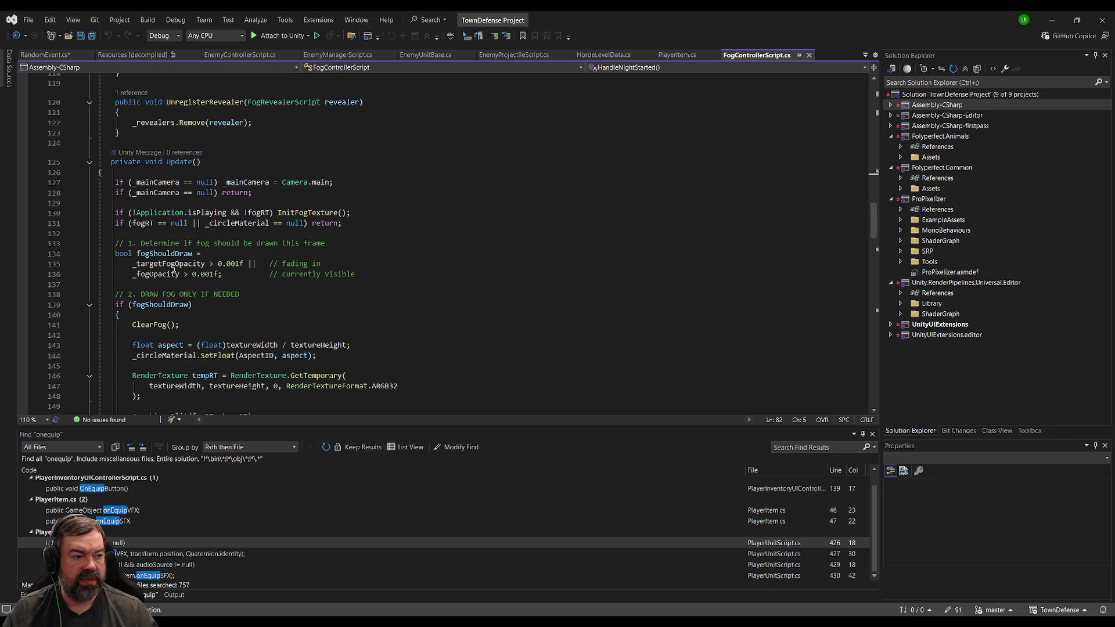
scroll(169, 243, up, 10)
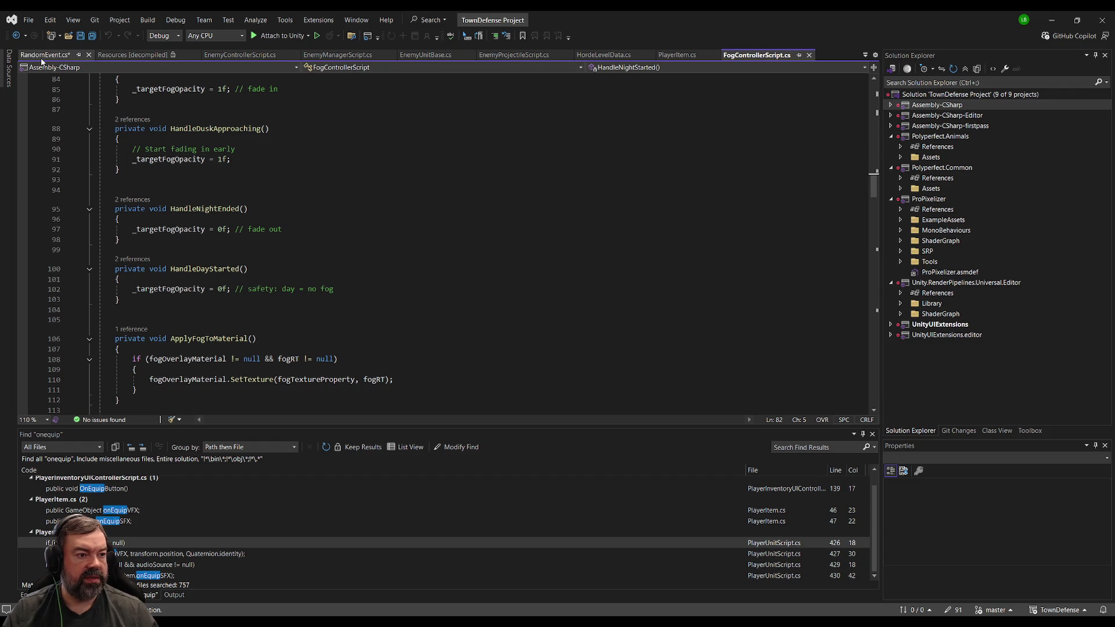
click(43, 56)
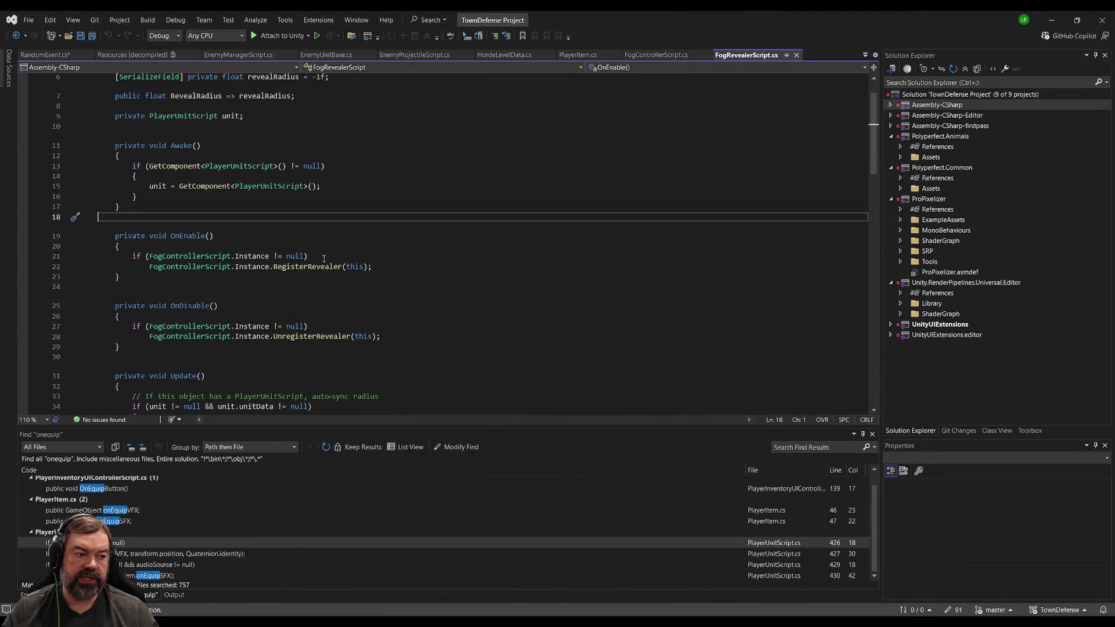
scroll(302, 271, up, 2)
scroll(314, 267, down, 5)
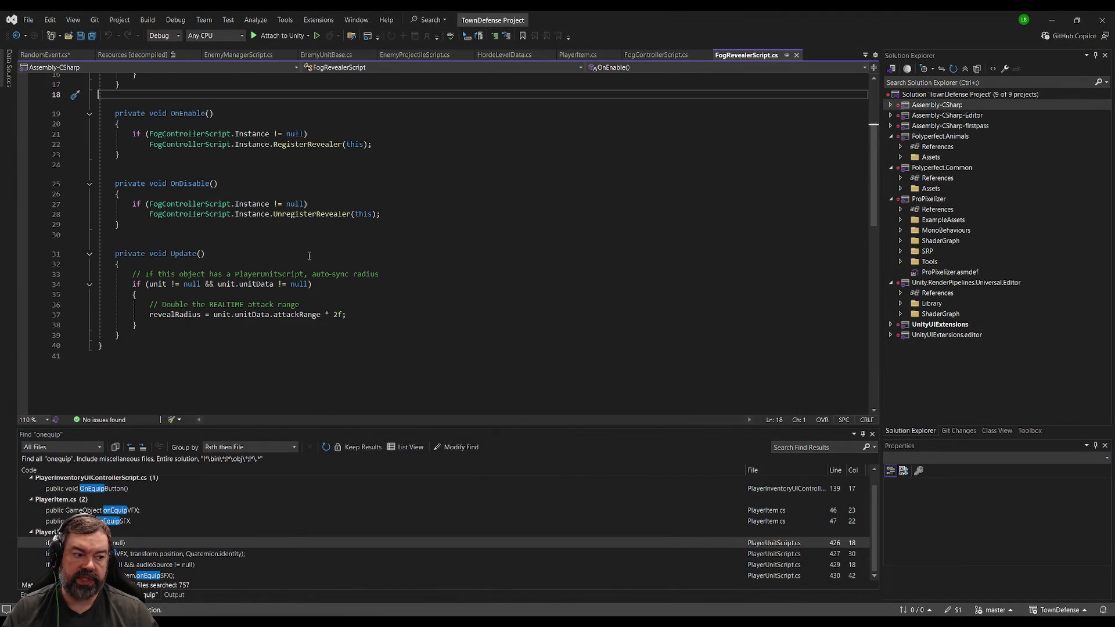
scroll(268, 256, up, 5)
click(244, 97)
click(237, 88)
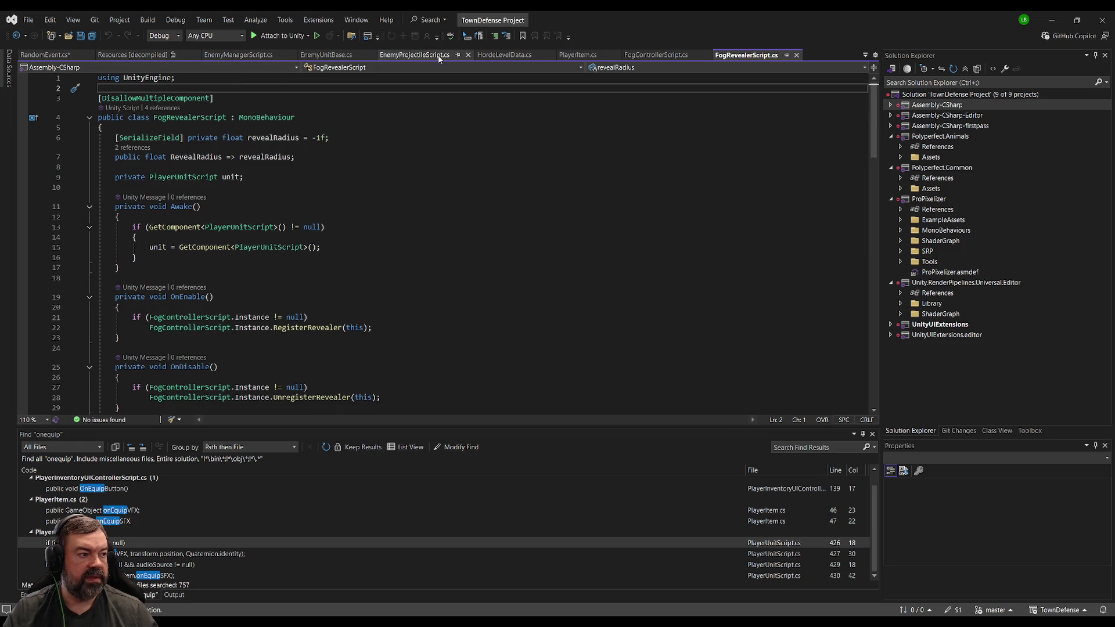
click(61, 55)
key(ctrl+s)
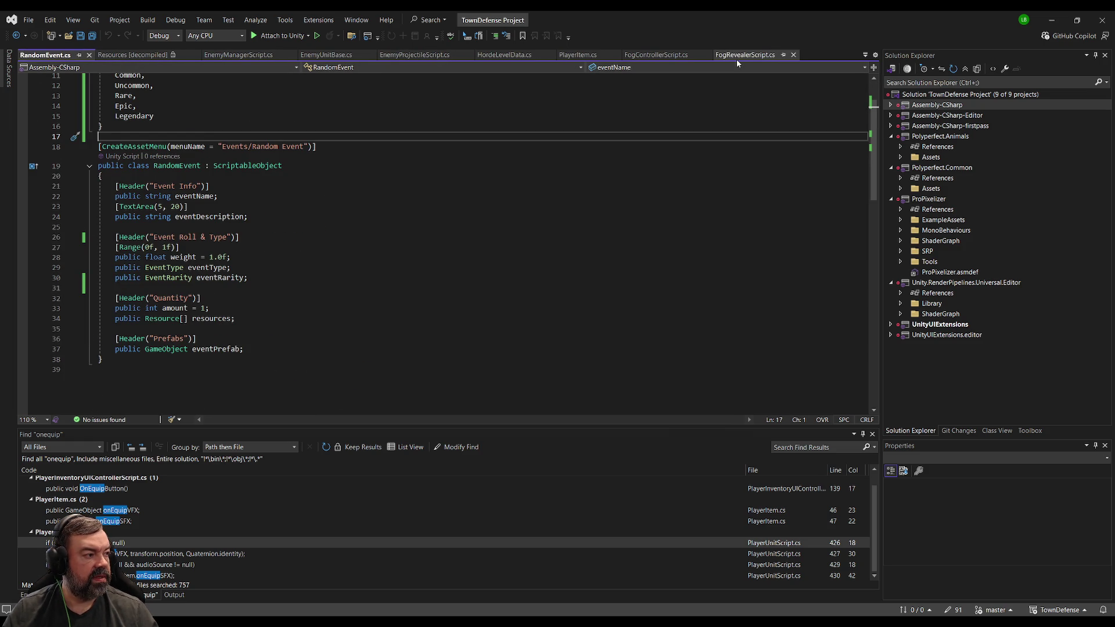
click(655, 54)
scroll(233, 241, down, 5)
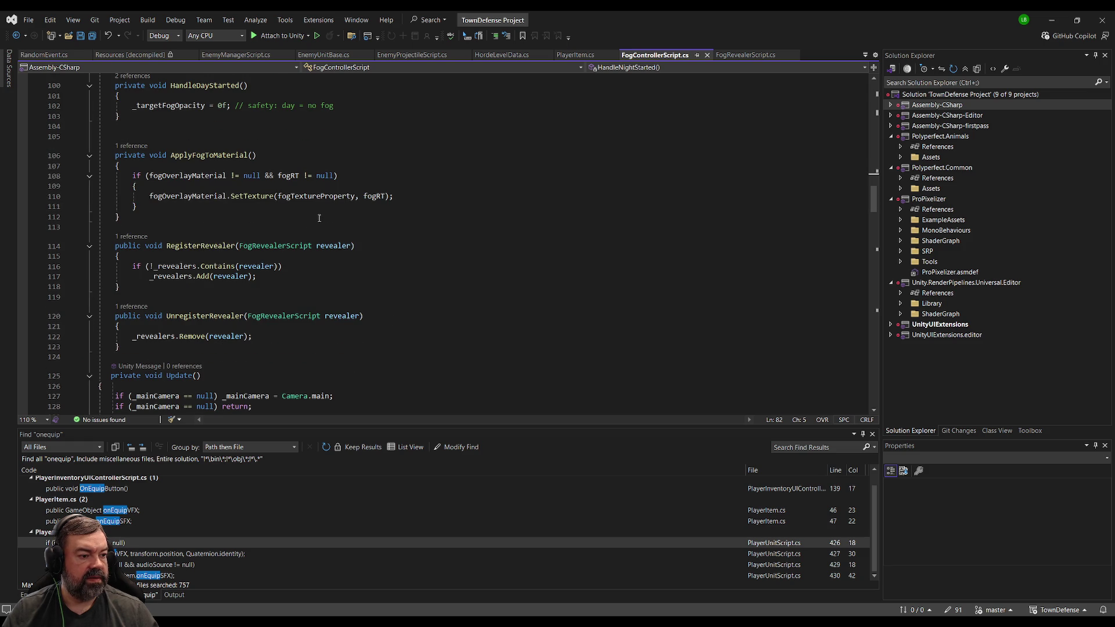
scroll(318, 218, down, 10)
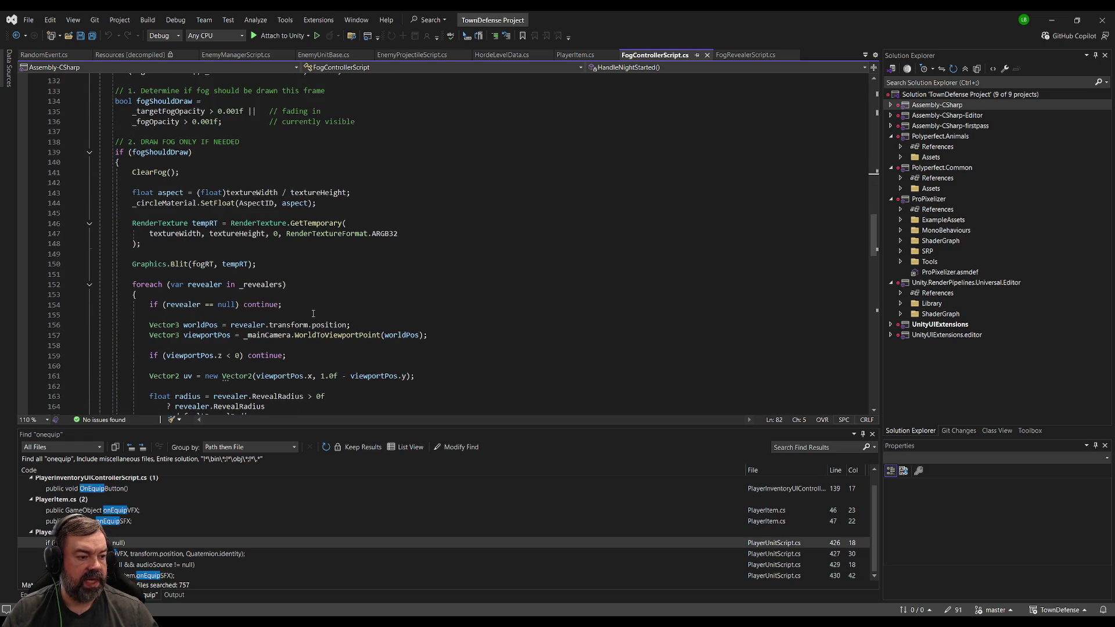
scroll(336, 294, down, 4)
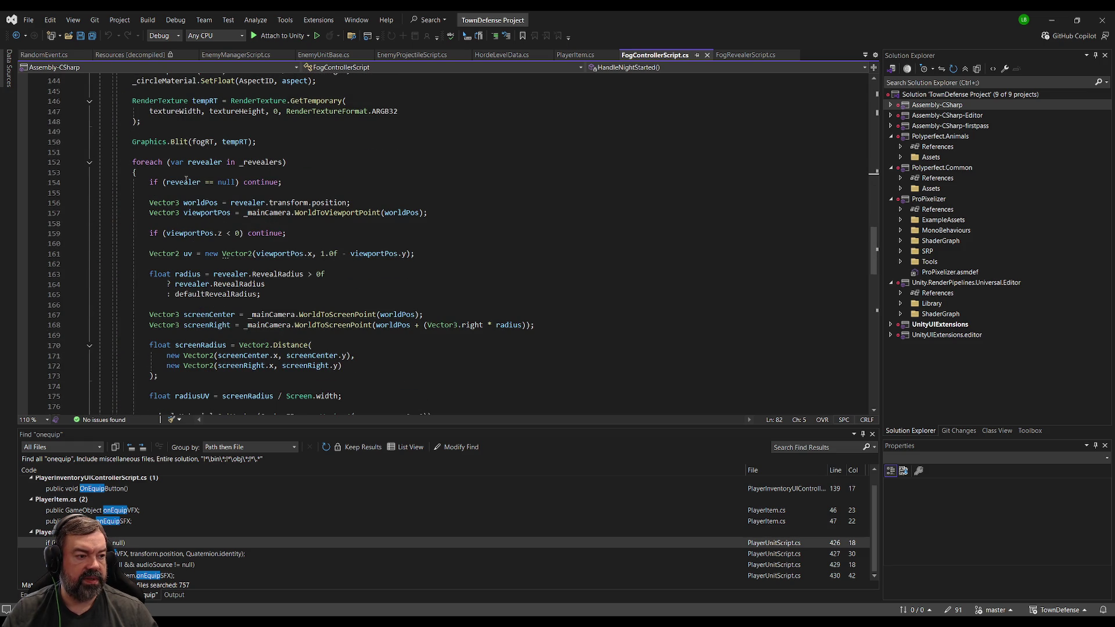
scroll(177, 177, down, 5)
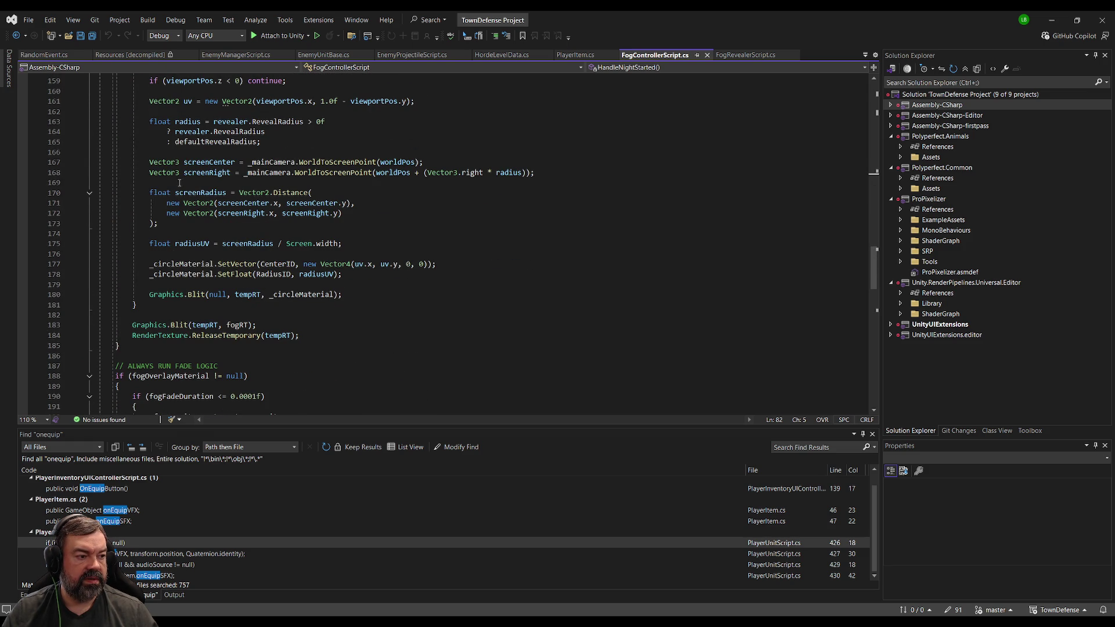
scroll(350, 213, down, 8)
scroll(296, 231, up, 15)
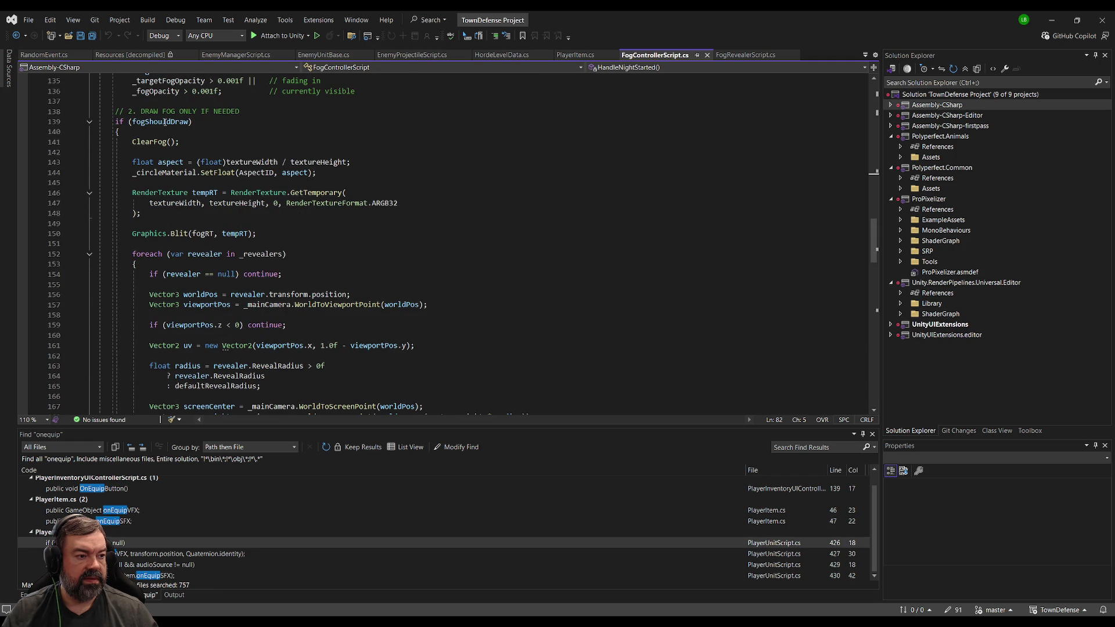
scroll(332, 149, up, 4)
scroll(266, 192, up, 5)
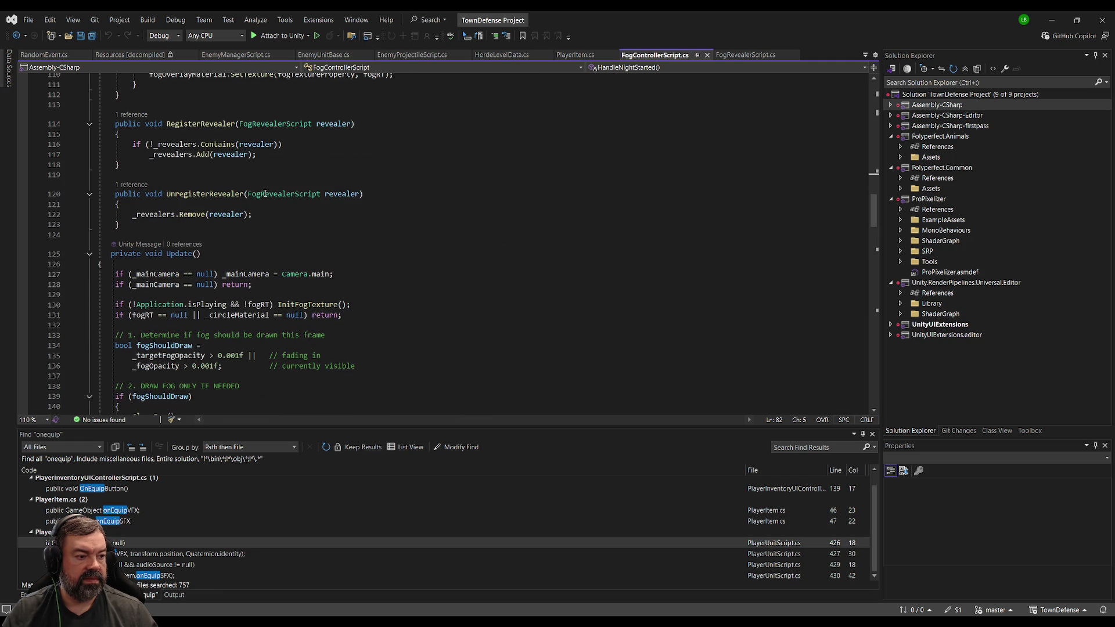
scroll(265, 195, down, 6)
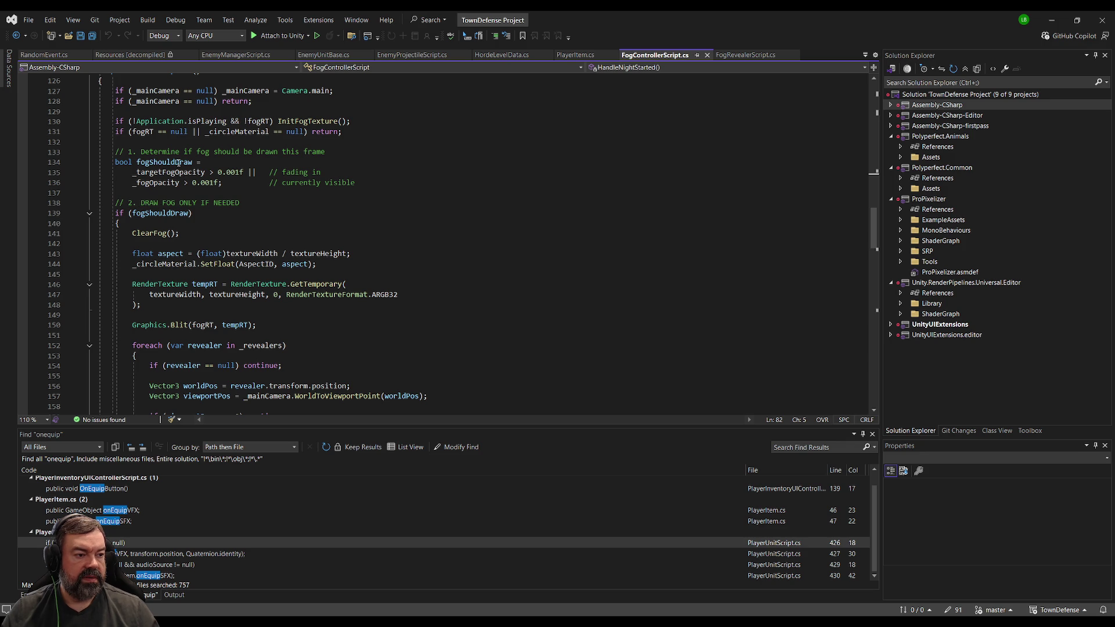
scroll(178, 204, down, 16)
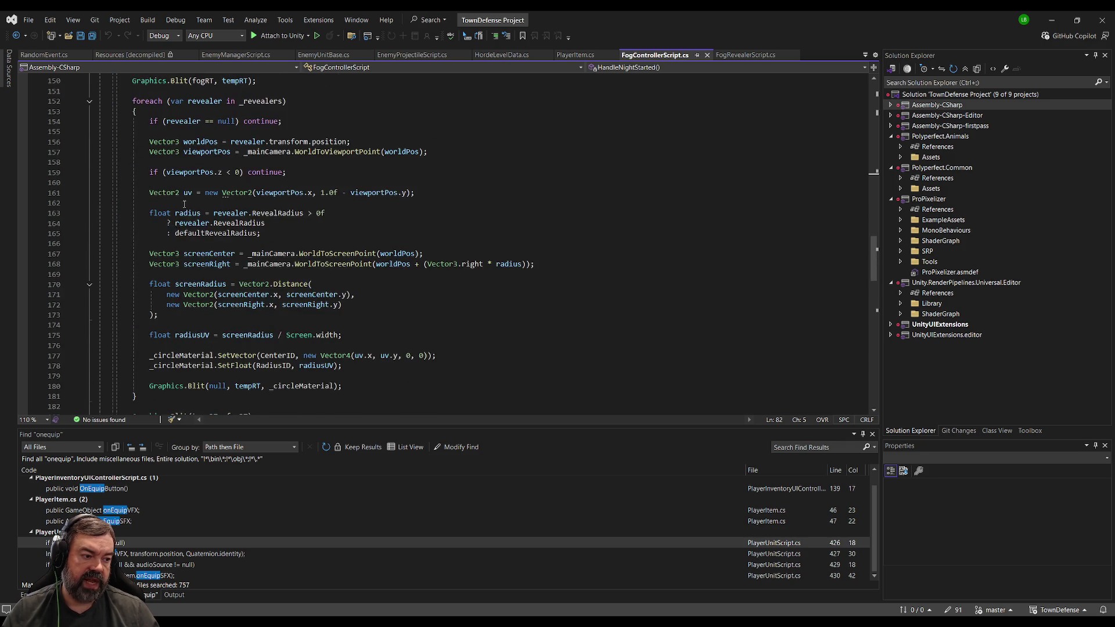
click(205, 197)
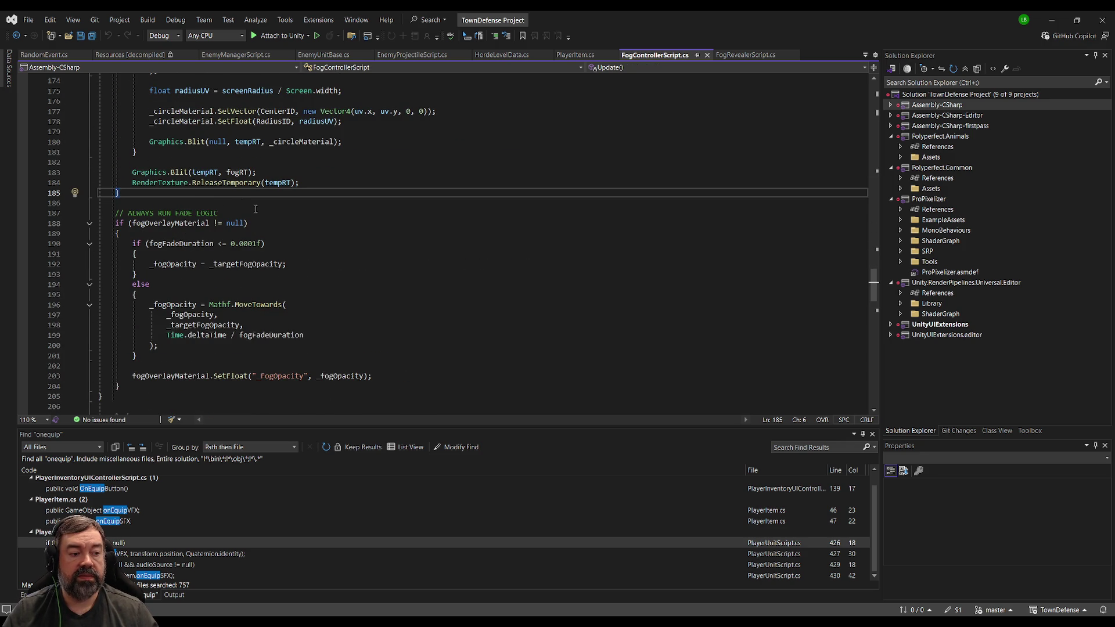
click(267, 244)
scroll(279, 243, down, 2)
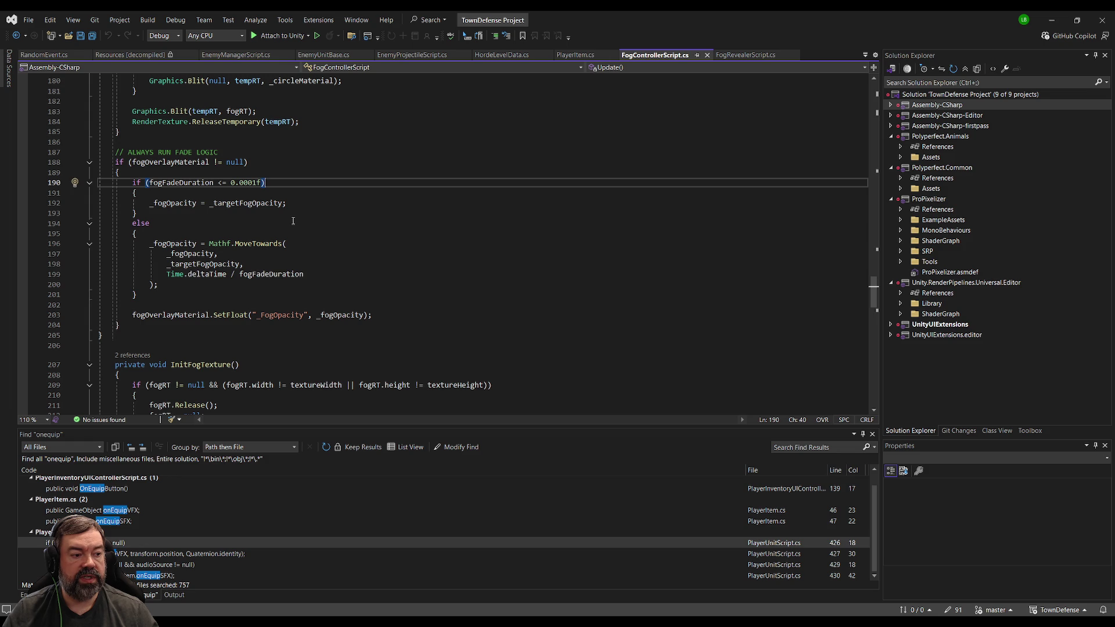
scroll(293, 219, down, 6)
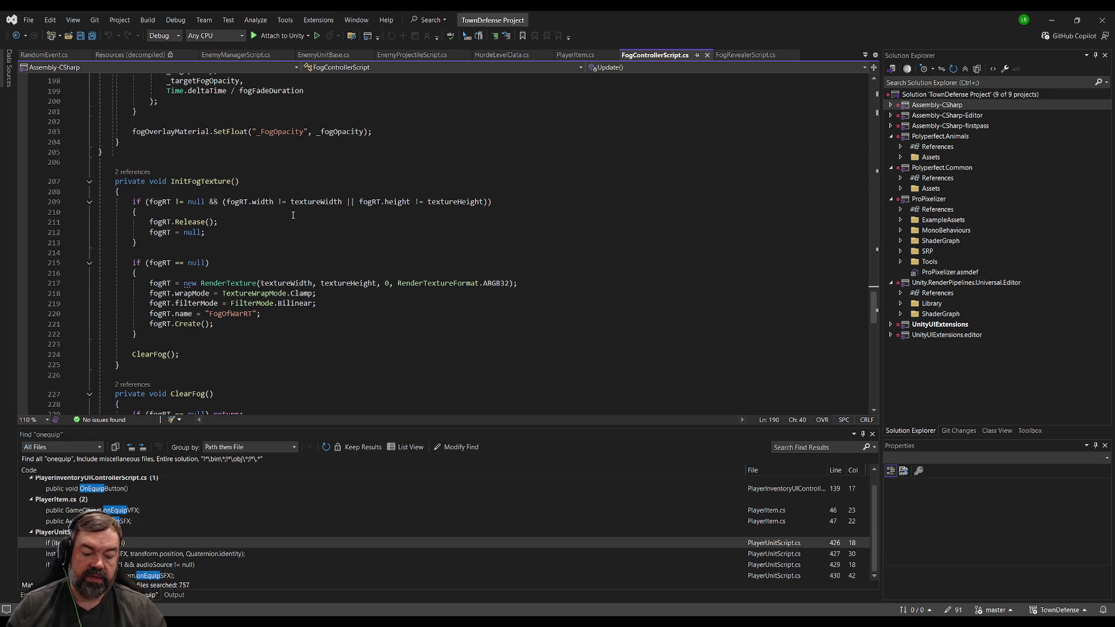
click(139, 212)
click(197, 181)
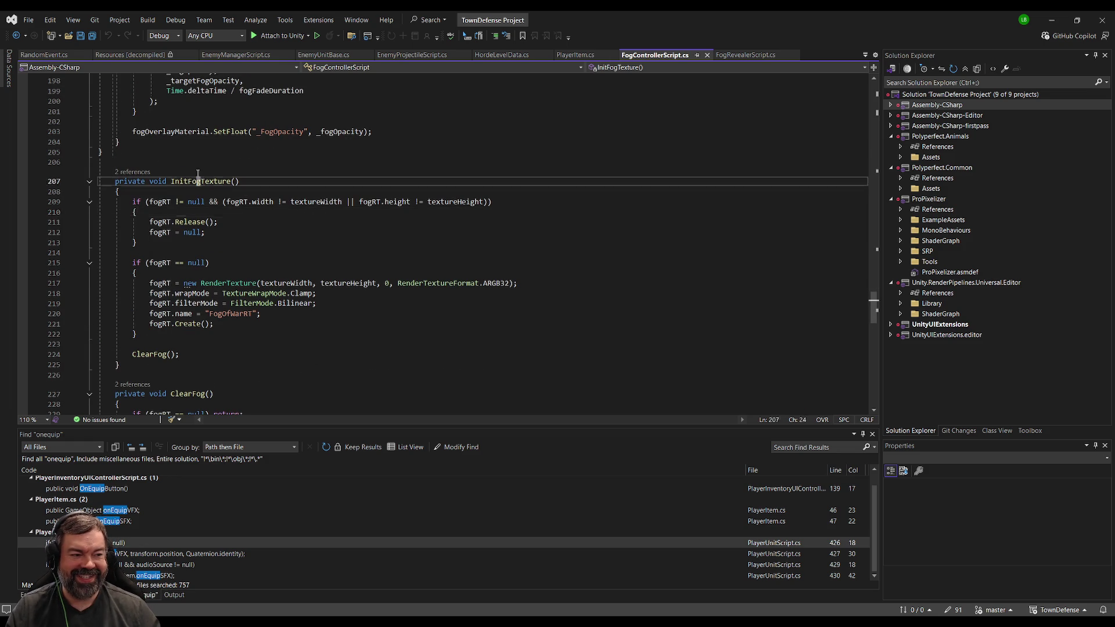
click(203, 154)
click(200, 161)
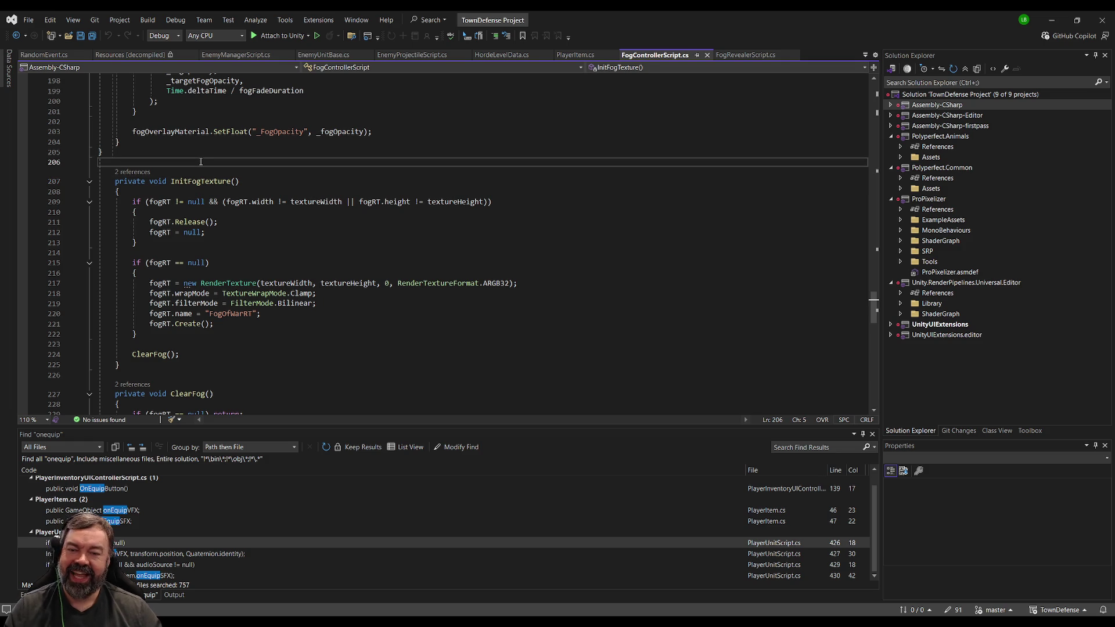
scroll(194, 195, up, 1)
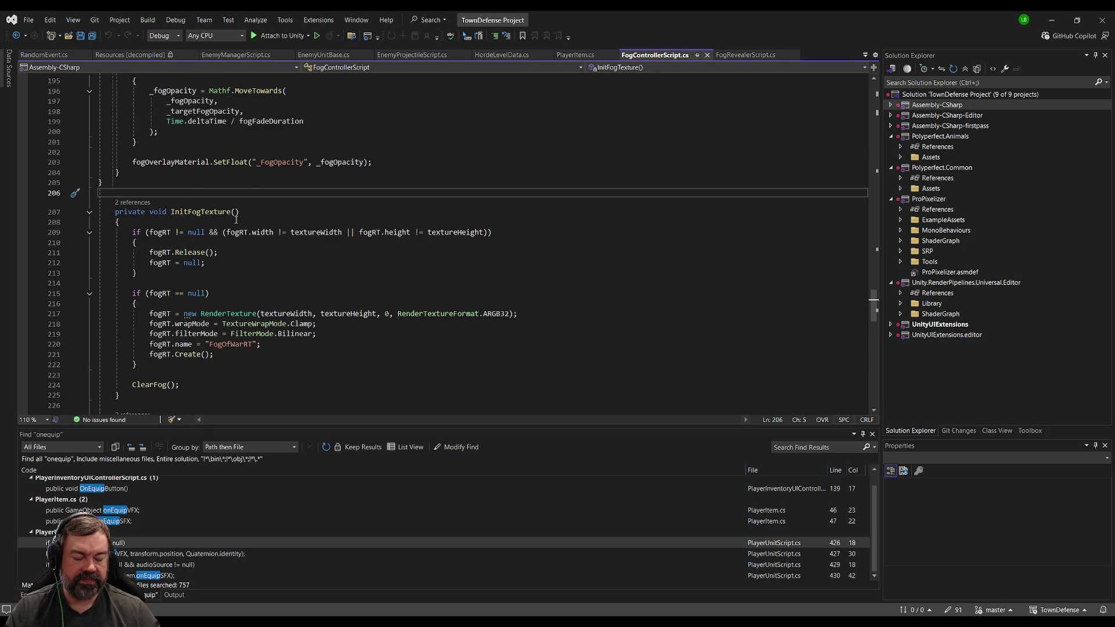
click(213, 151)
scroll(217, 196, up, 8)
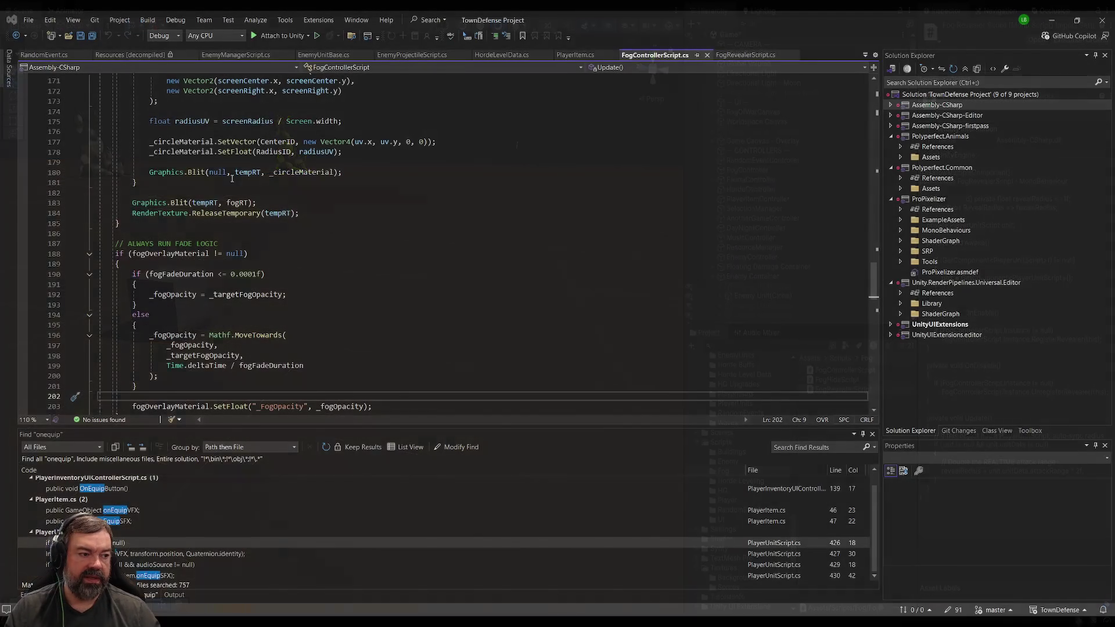
click(236, 190)
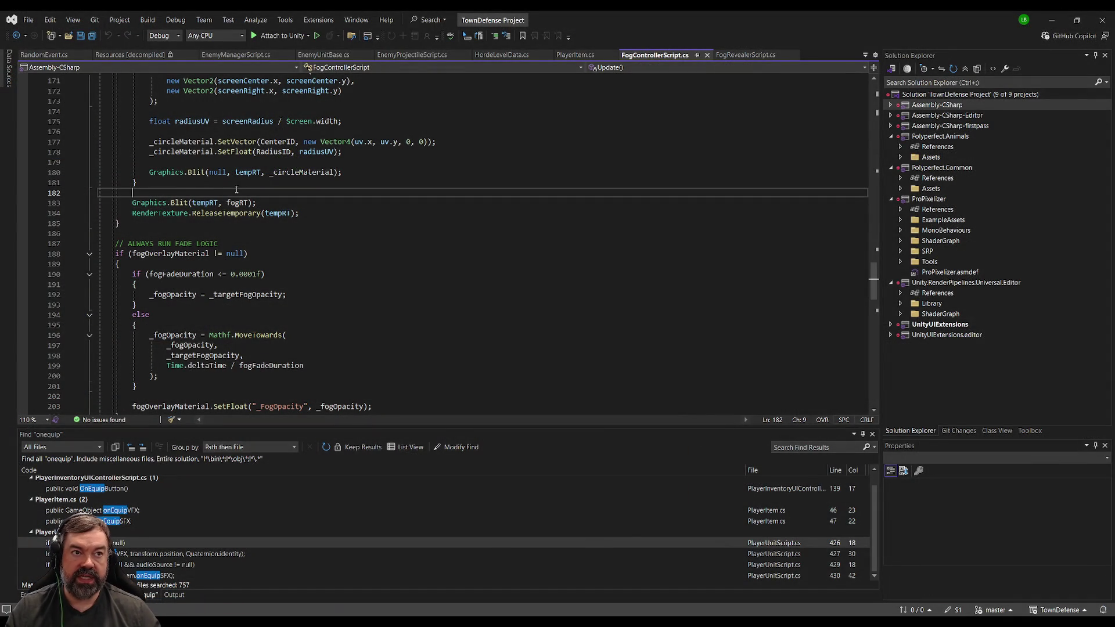
- Scroll up to the uv calculation line in FogControllerScript.cs's revealer loop
scroll(248, 203, up, 6)
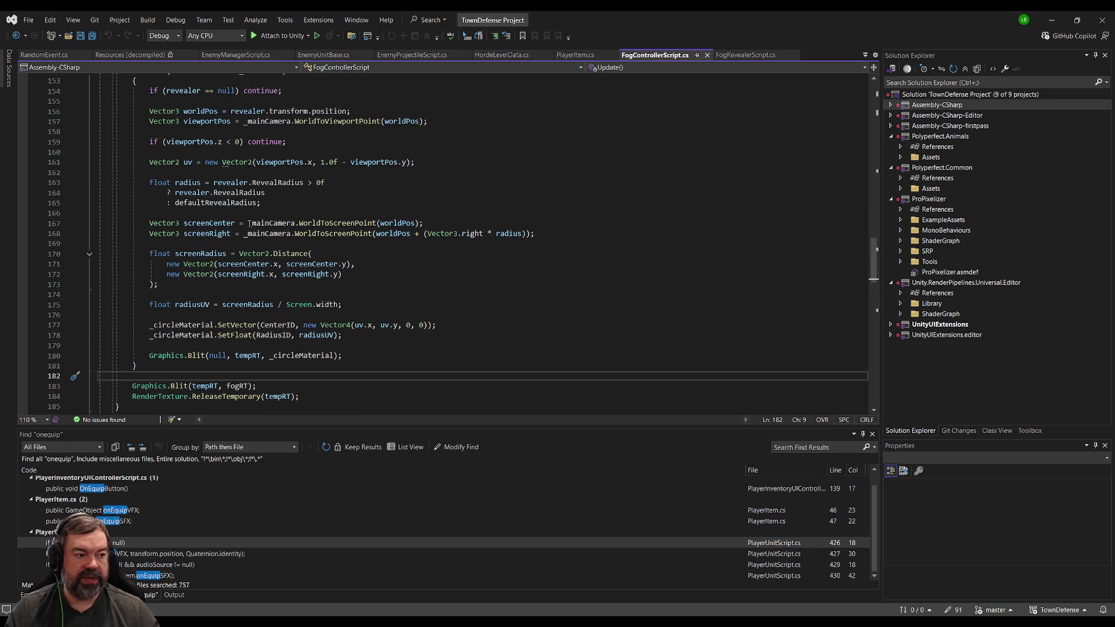
click(295, 151)
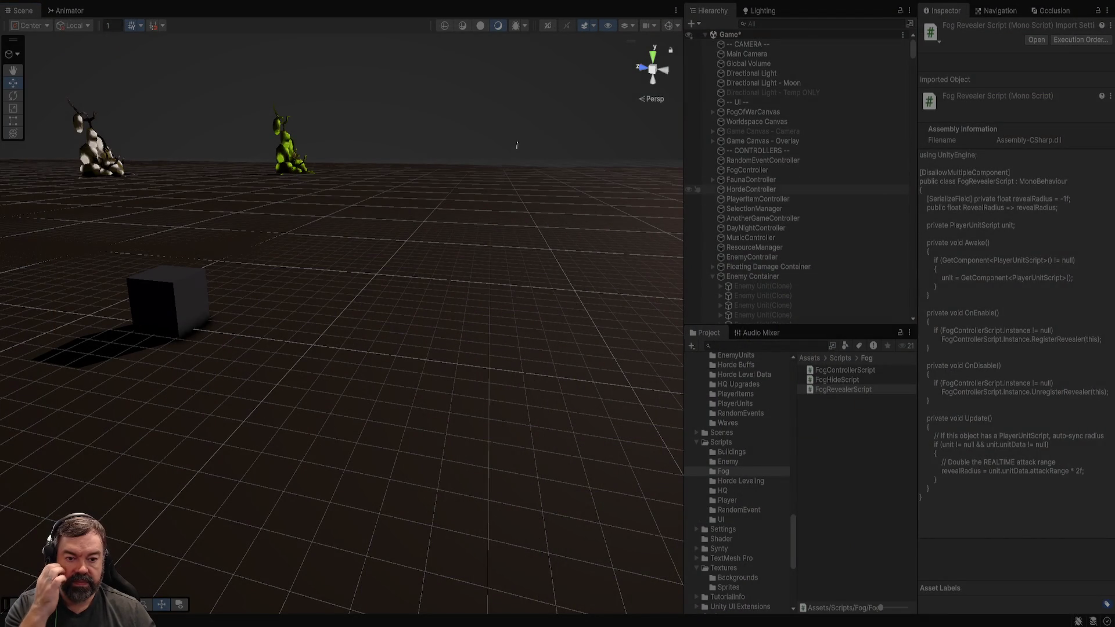
- Set DayNightController's Real Minutes Per Game Hour back to a few minutes
click(755, 227)
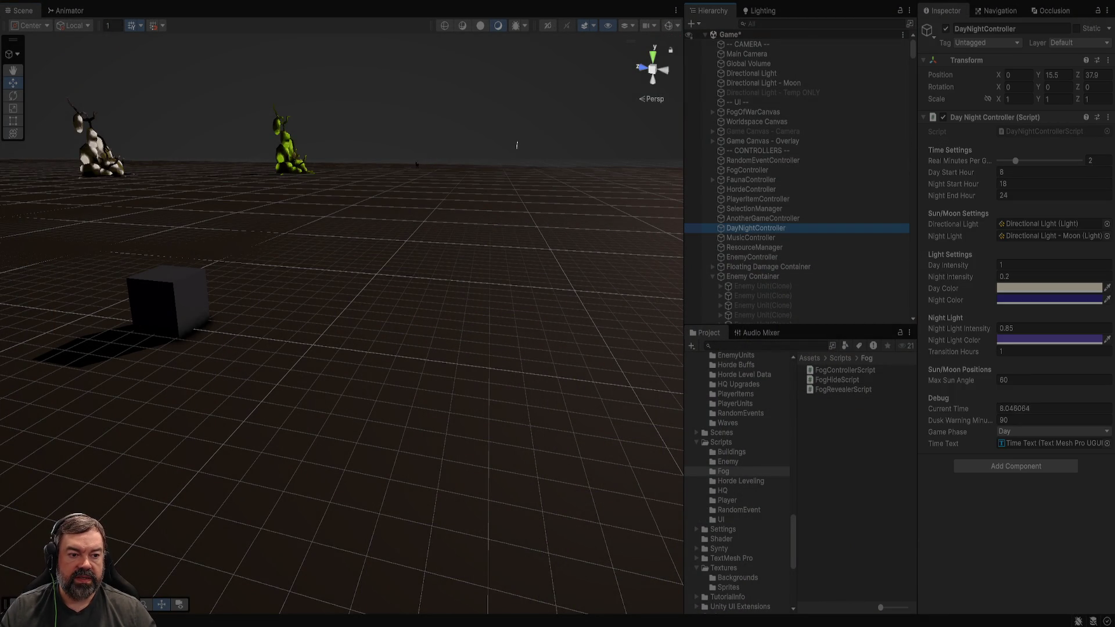
drag(1016, 161, 999, 161)
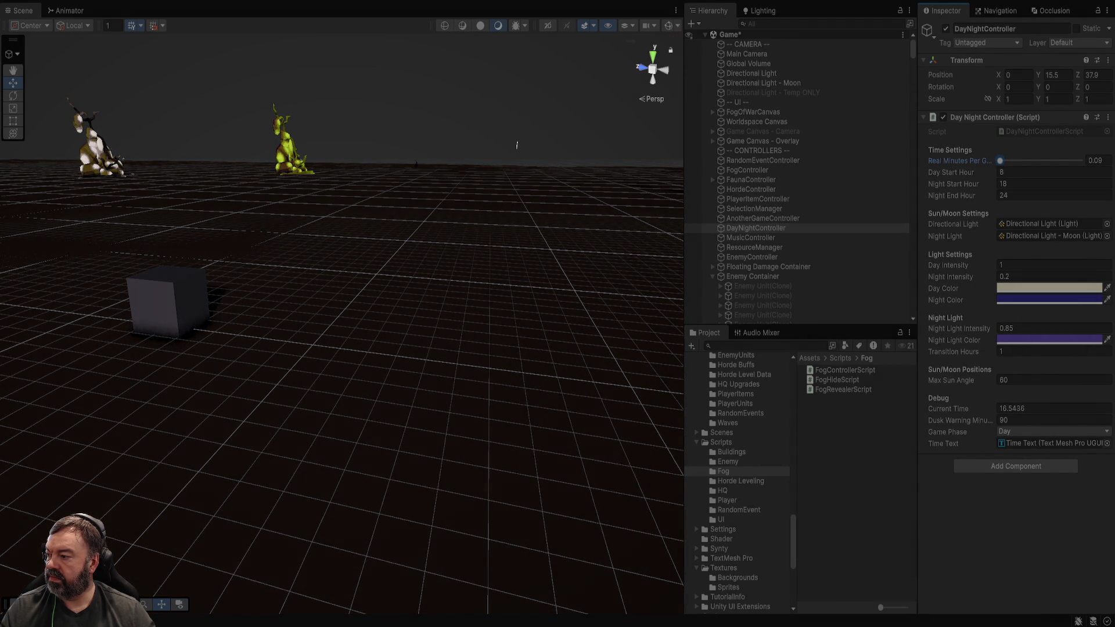
drag(999, 161, 1031, 161)
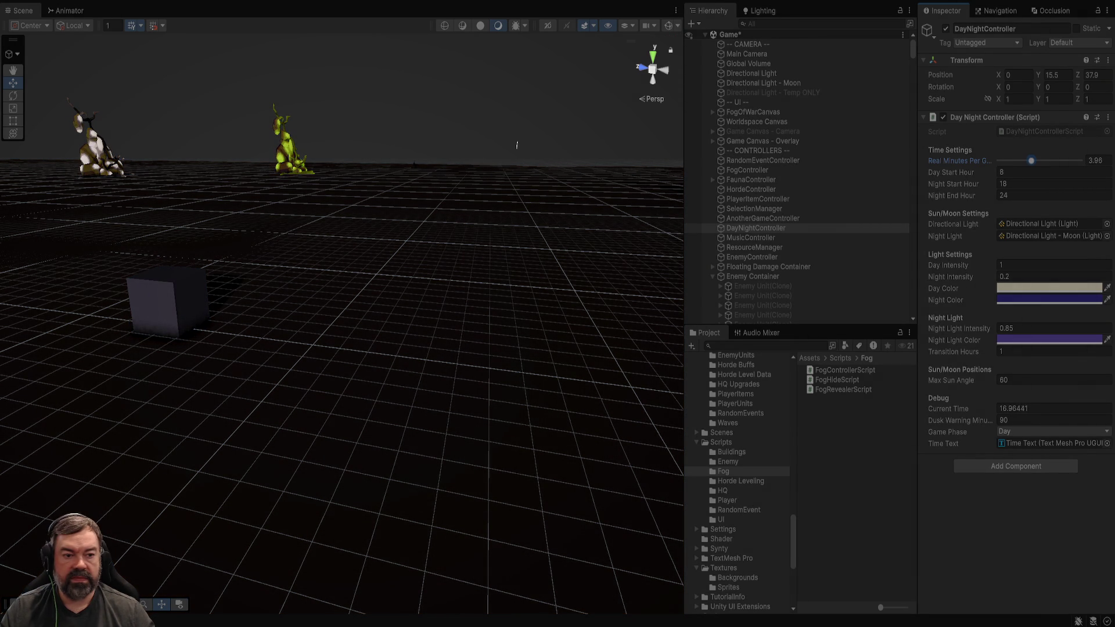
- Activate the Directional Light - Temp ONLY object
click(751, 74)
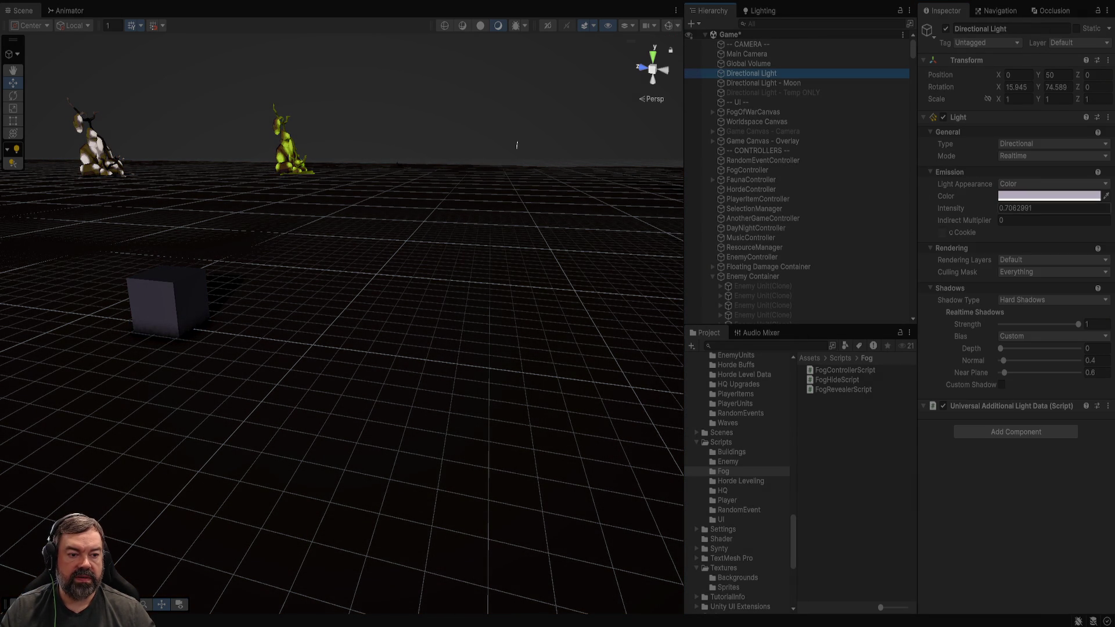
key(Down)
key(Down)
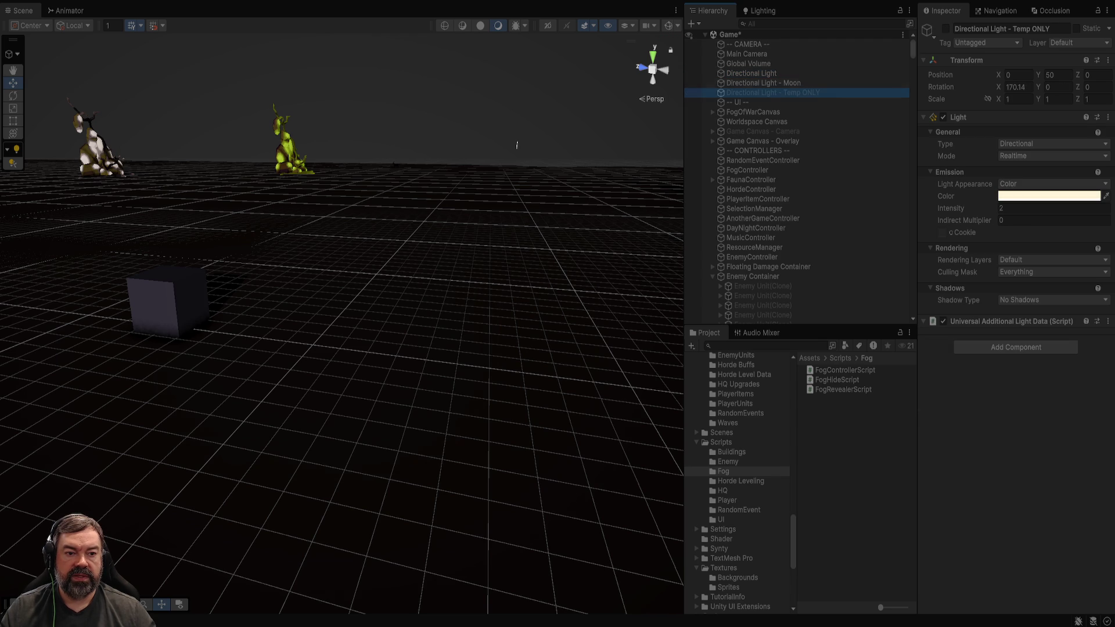
key(alt+shift+a)
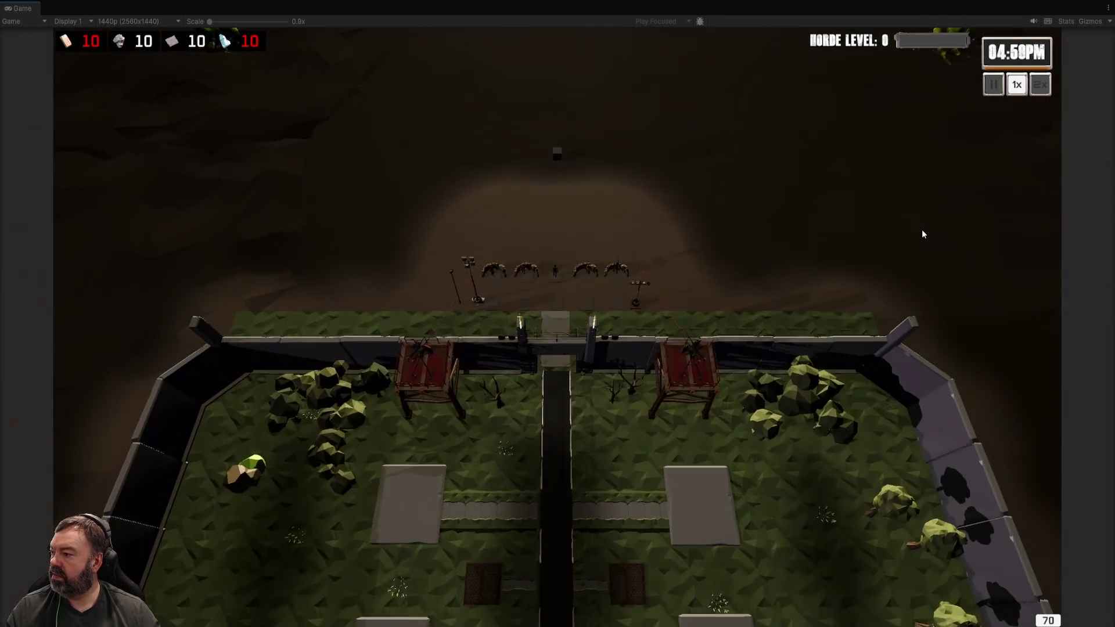
- Select the rightmost archer and walk it to the right, panning across the base
click(628, 428)
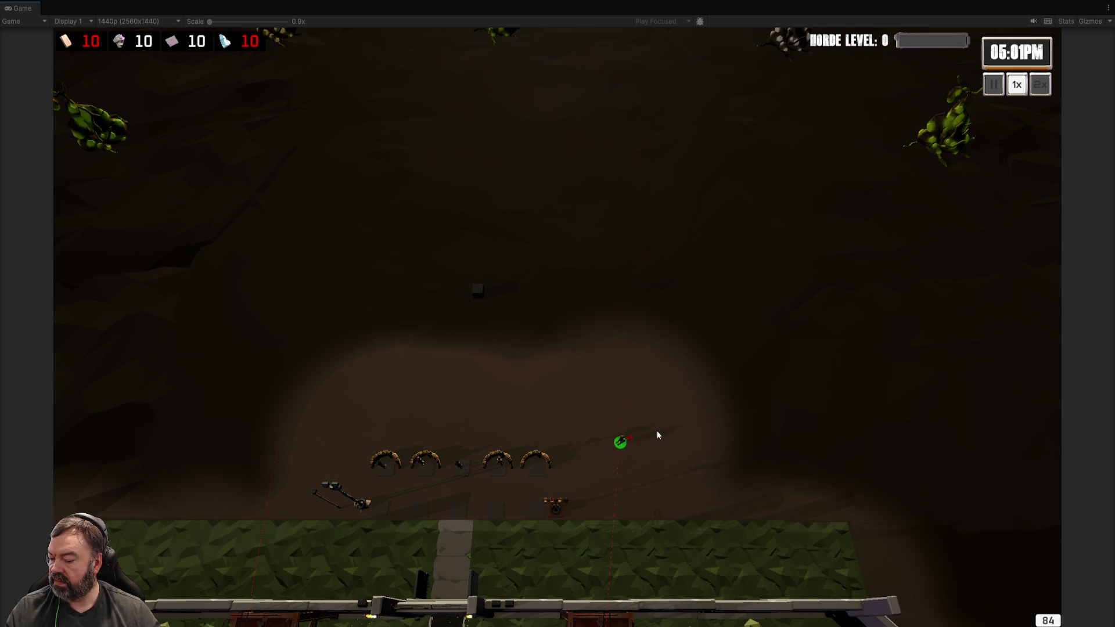
right_click(722, 418)
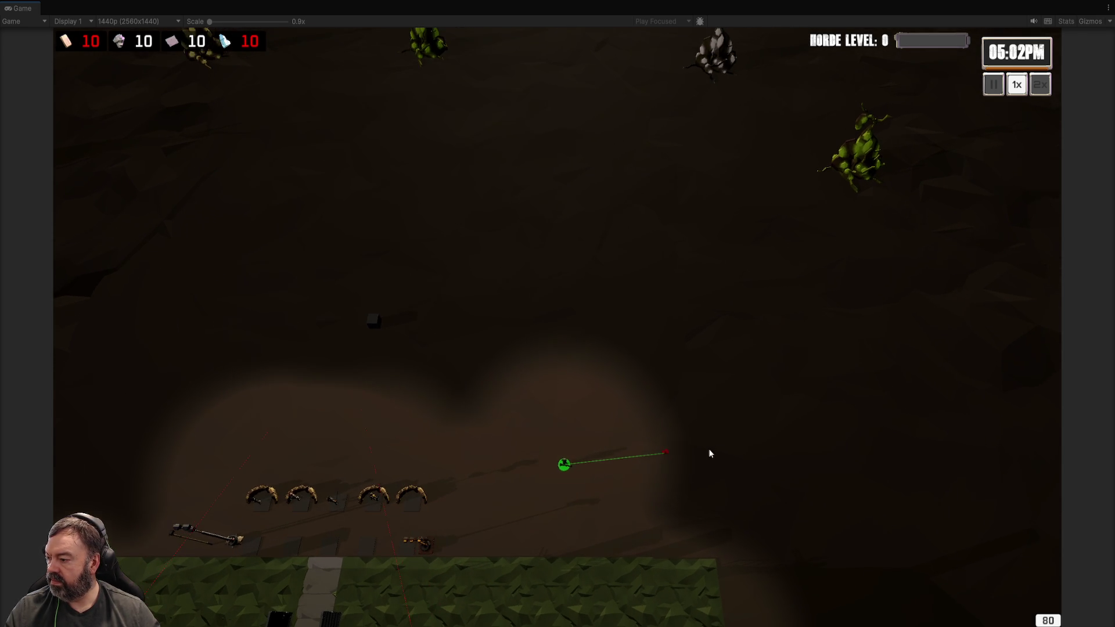
right_click(689, 422)
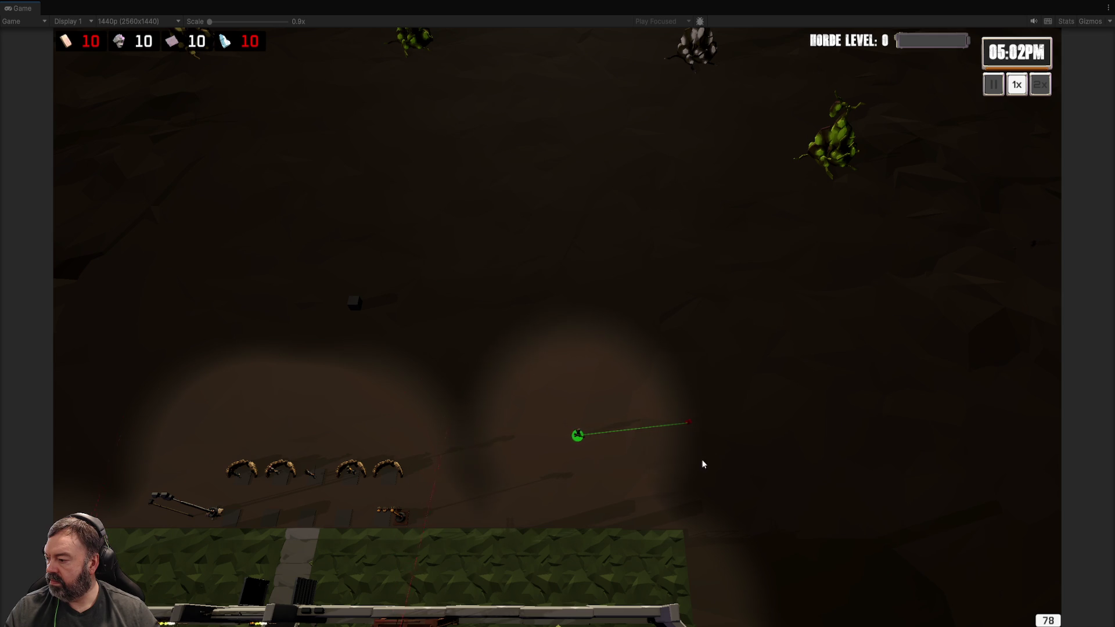
right_click(768, 472)
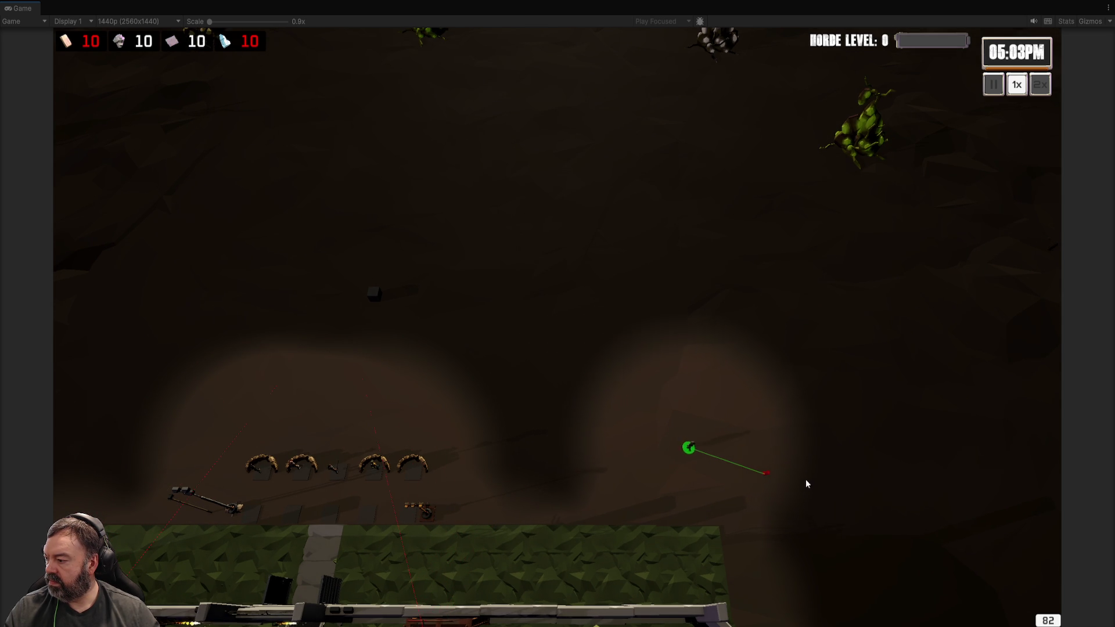
key(s)
key(d)
key(s)
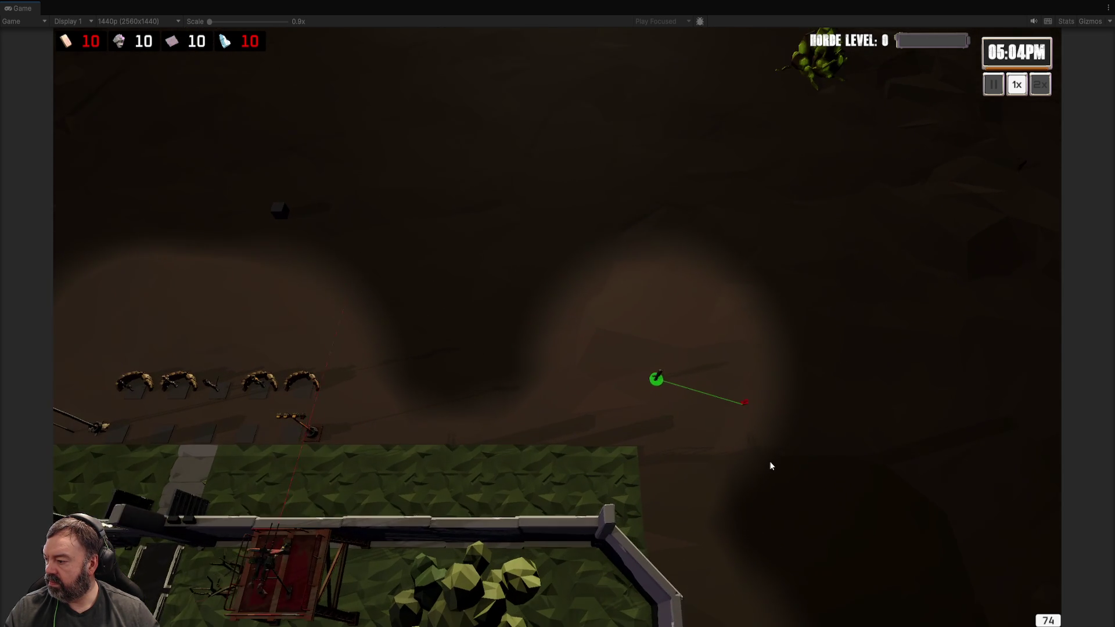
key(d)
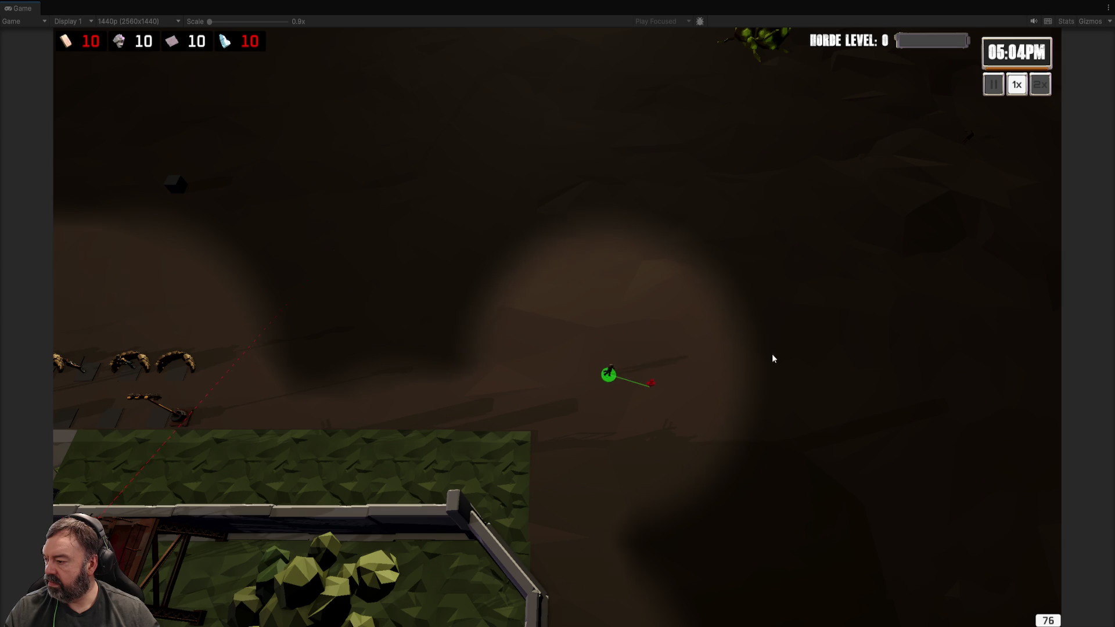
- Walk the archer around the upper map to reveal fog, then restore the editor layout
right_click(736, 259)
right_click(662, 224)
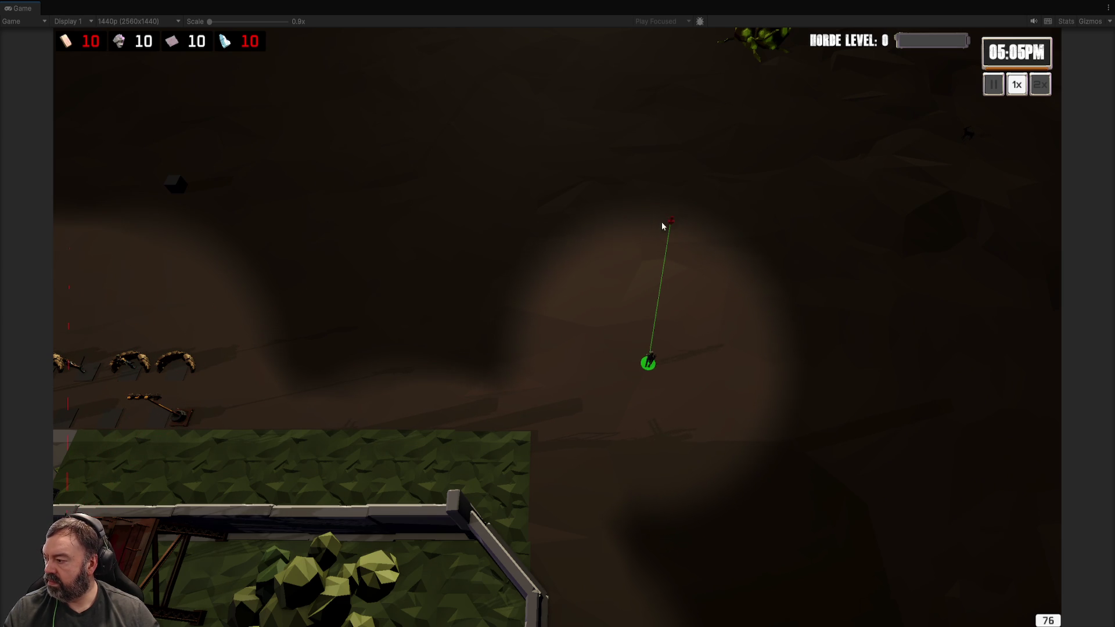
key(a)
key(w)
right_click(612, 264)
right_click(689, 221)
right_click(785, 211)
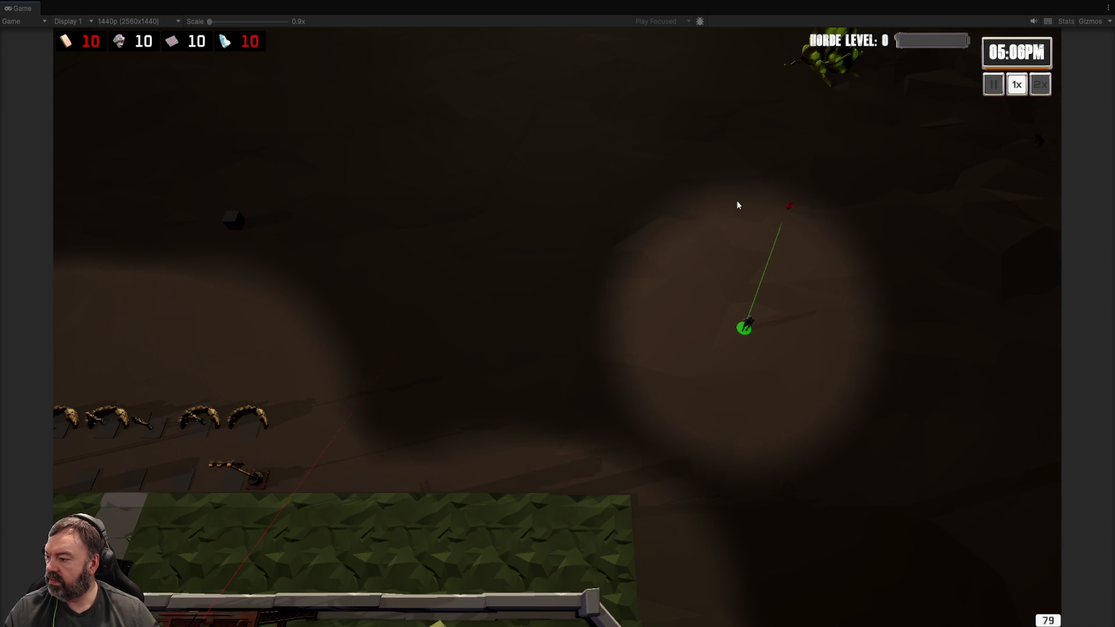
right_click(653, 228)
key(a)
key(s)
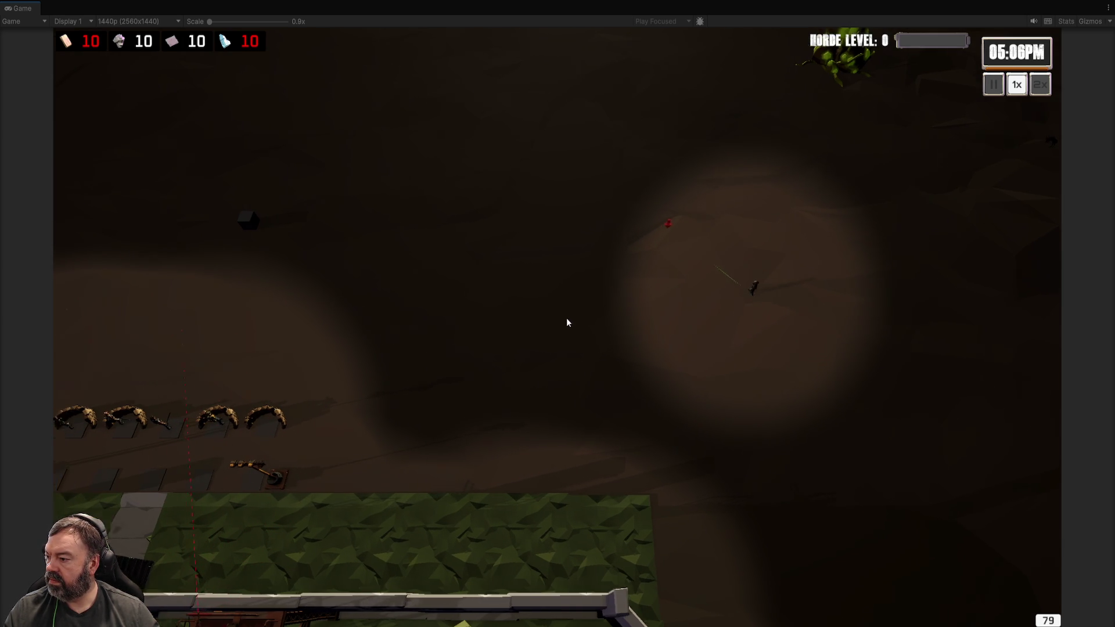
right_click(619, 298)
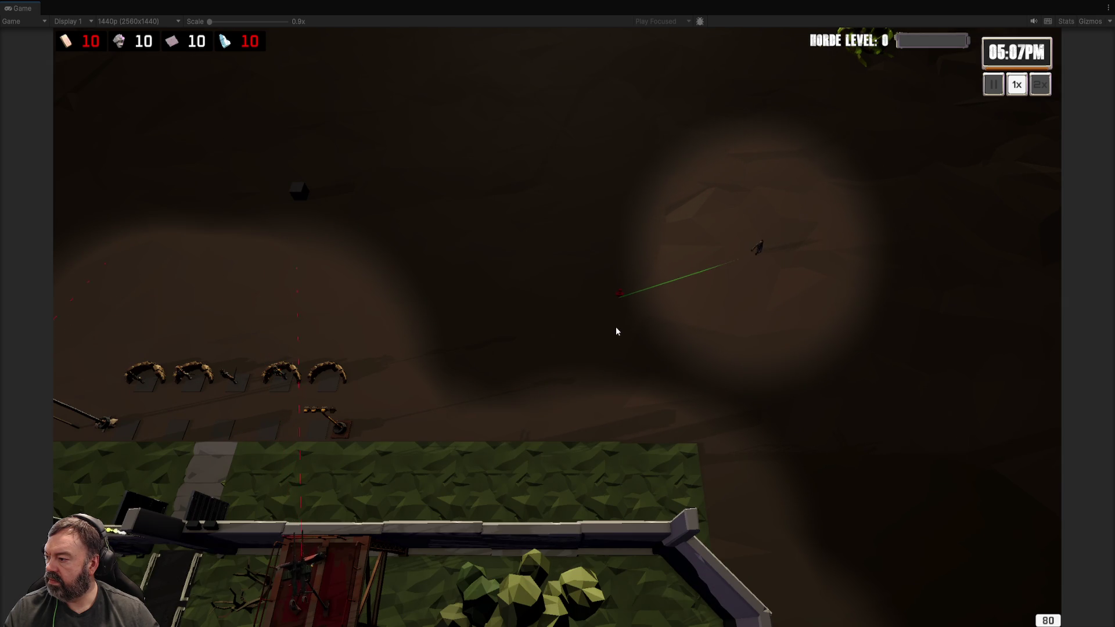
key(a)
key(s)
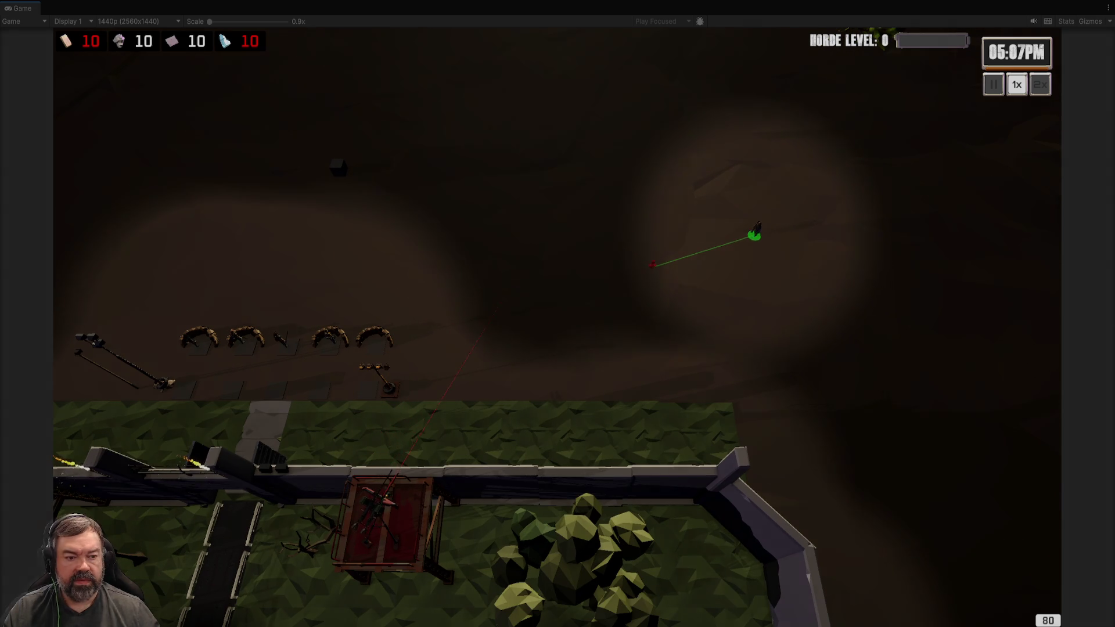
key(ctrl+1)
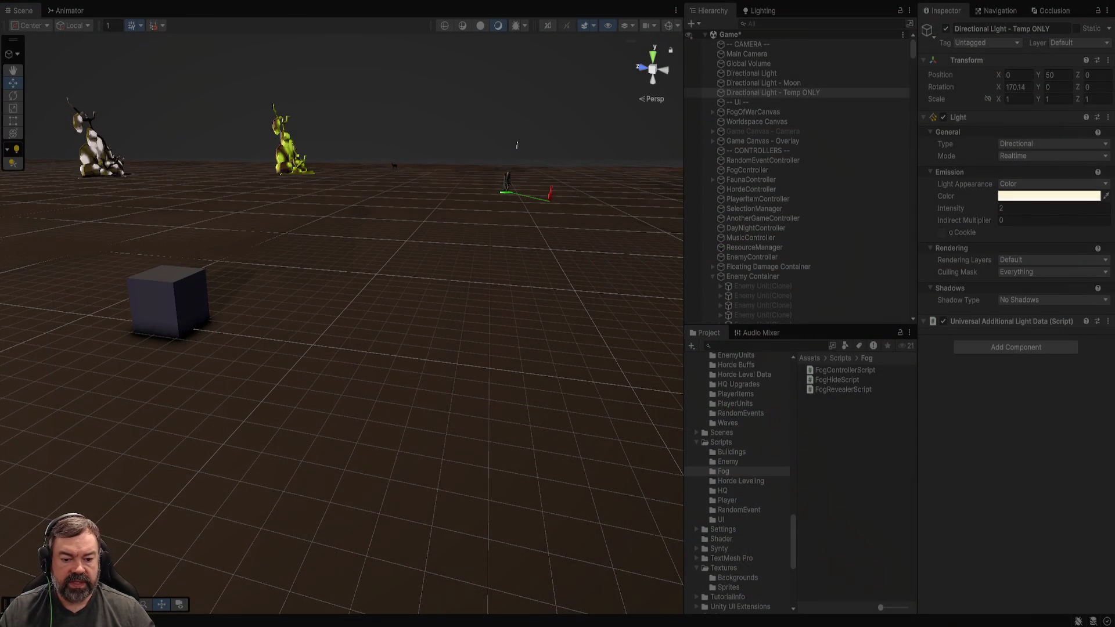
- Inspect the FogOverlay and FogCircleReveal shaders in the Shader folder
click(721, 538)
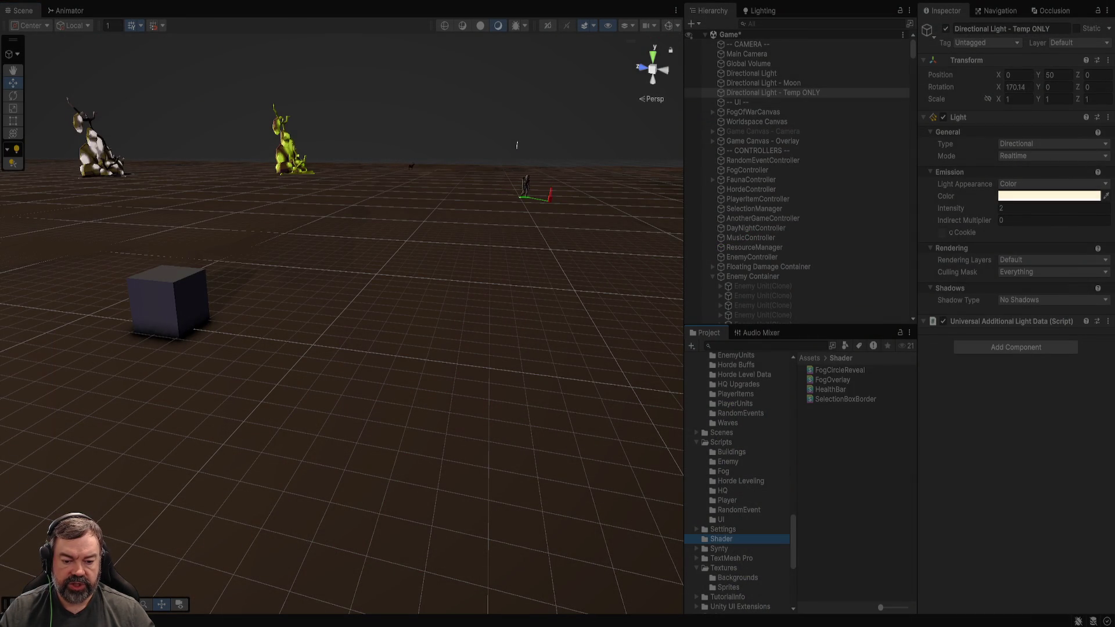
click(840, 370)
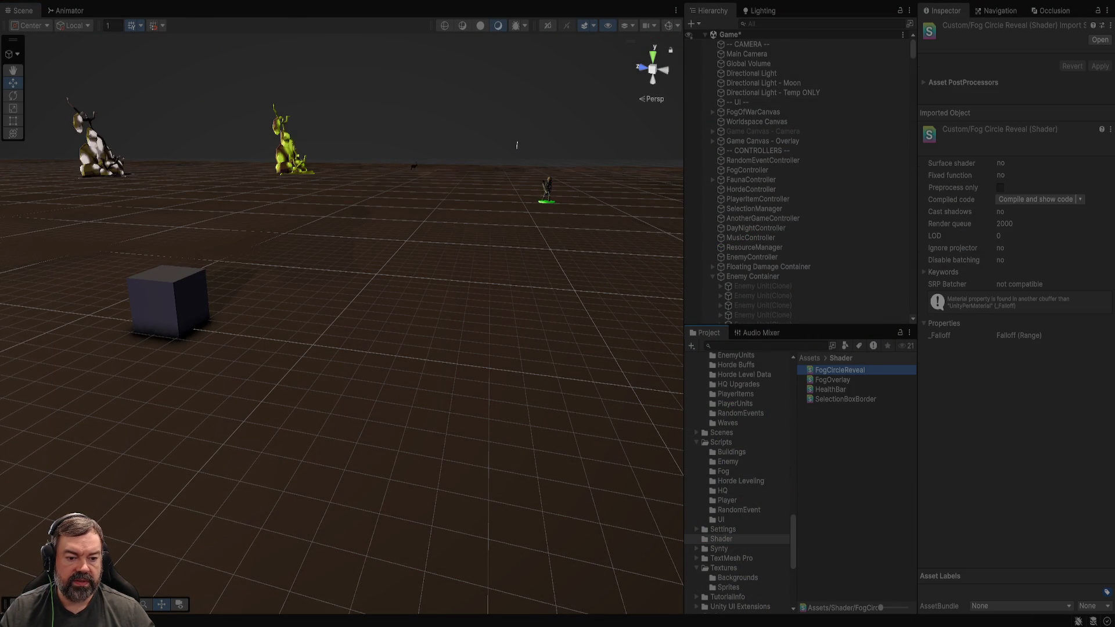
click(831, 380)
key(Up)
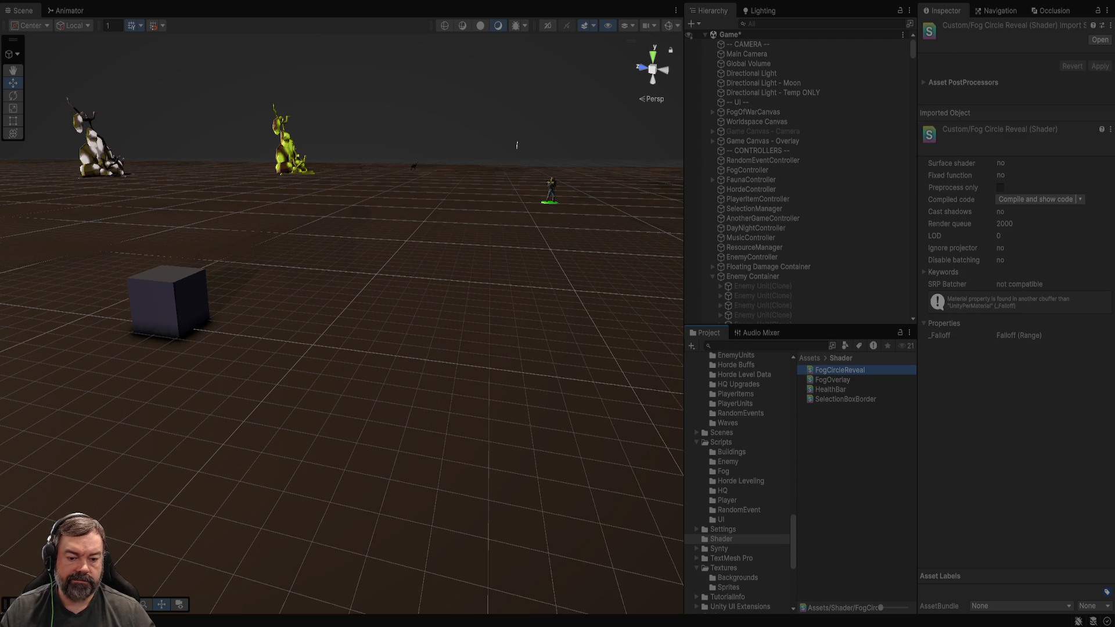
scroll(737, 481, up, 10)
scroll(746, 484, up, 8)
scroll(737, 482, down, 3)
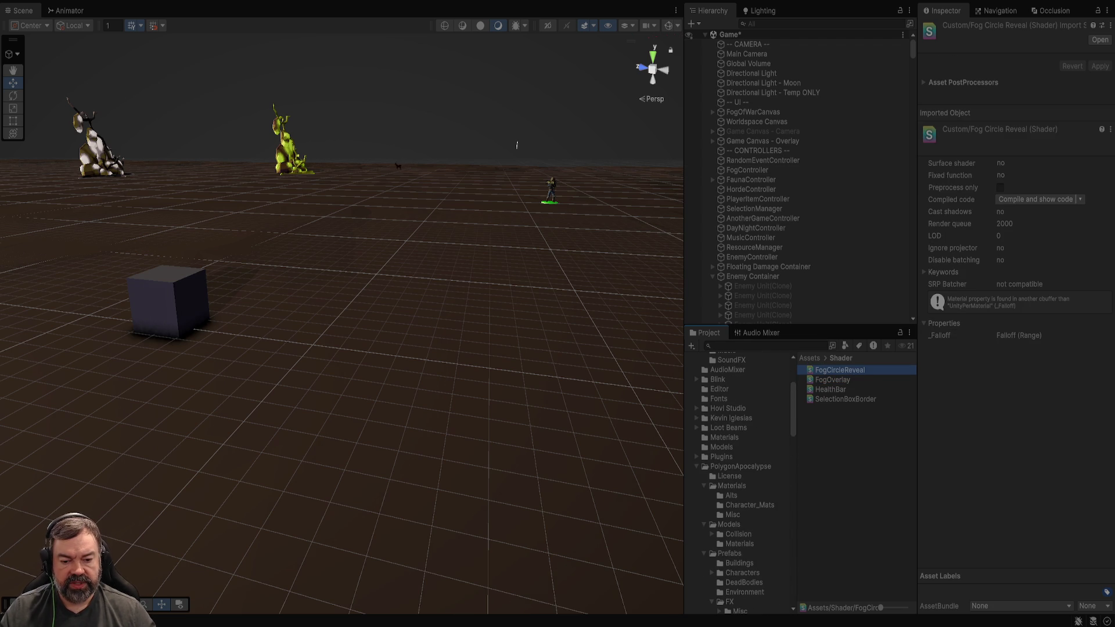
- Inspect the FogOverlay material in Assets/Materials, then start the game
click(724, 437)
click(832, 370)
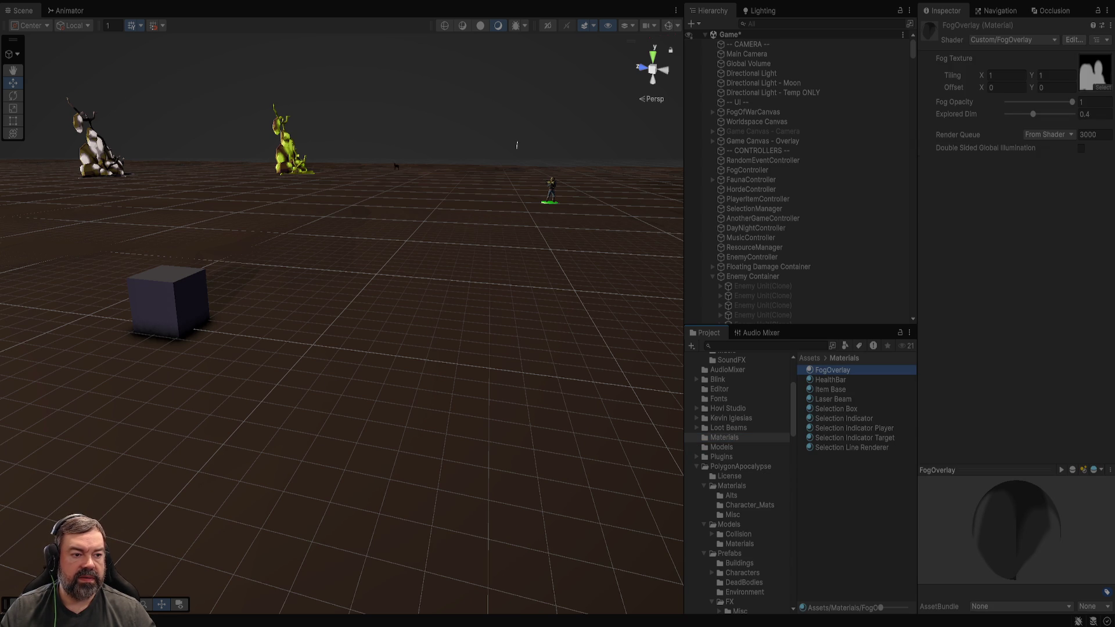
key(ctrl+p)
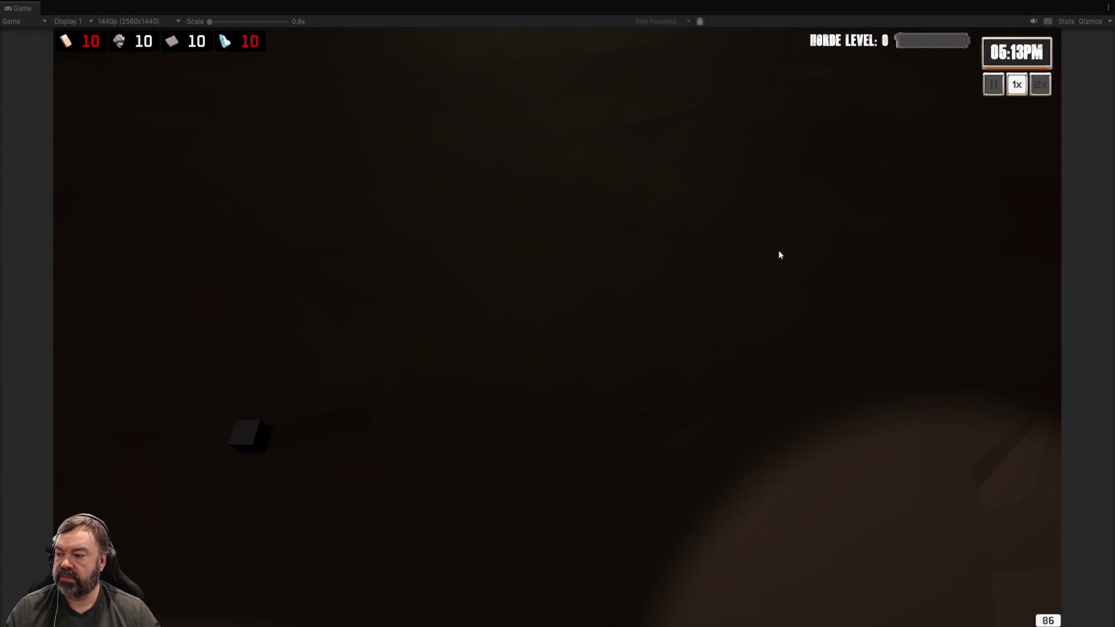
- Walk the soldier to the upper right and then the lower middle, then leave the game view
right_click(660, 194)
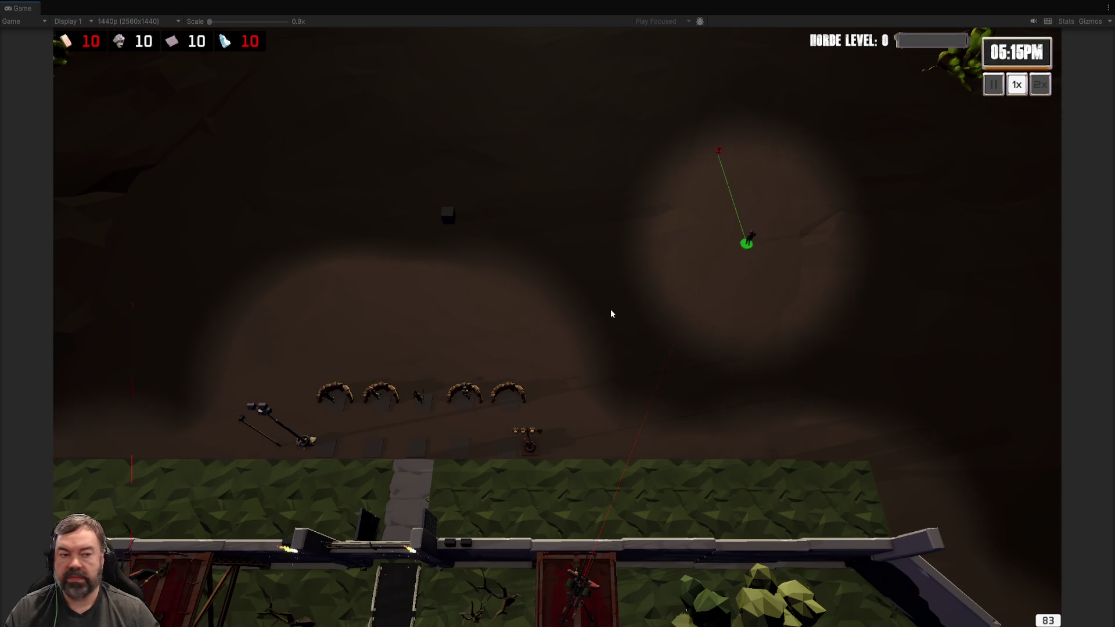
right_click(538, 323)
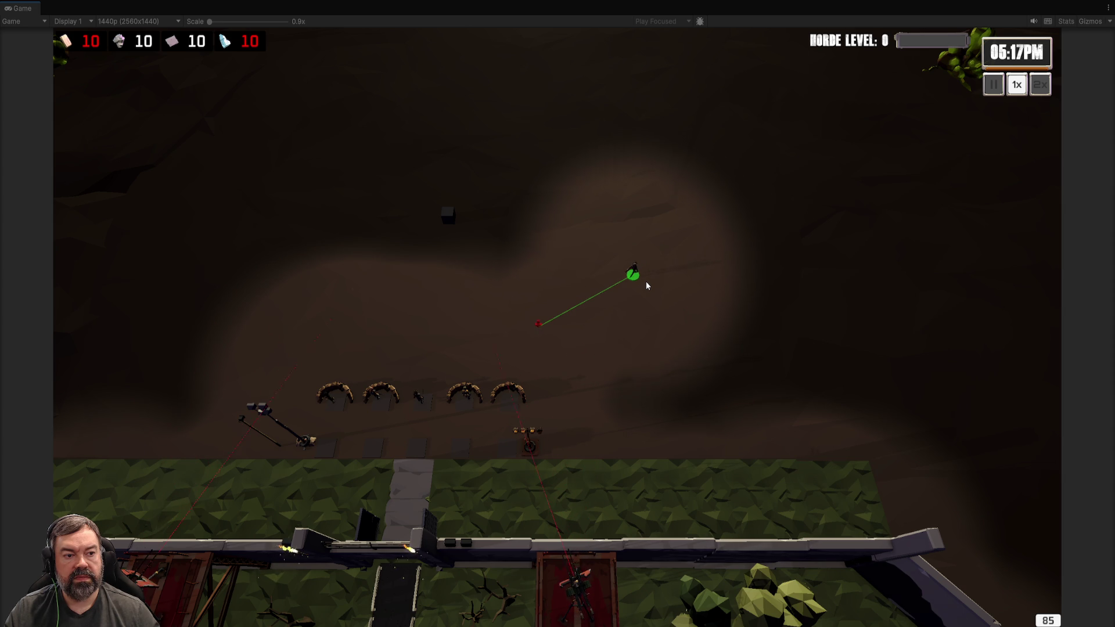
key(alt+Tab)
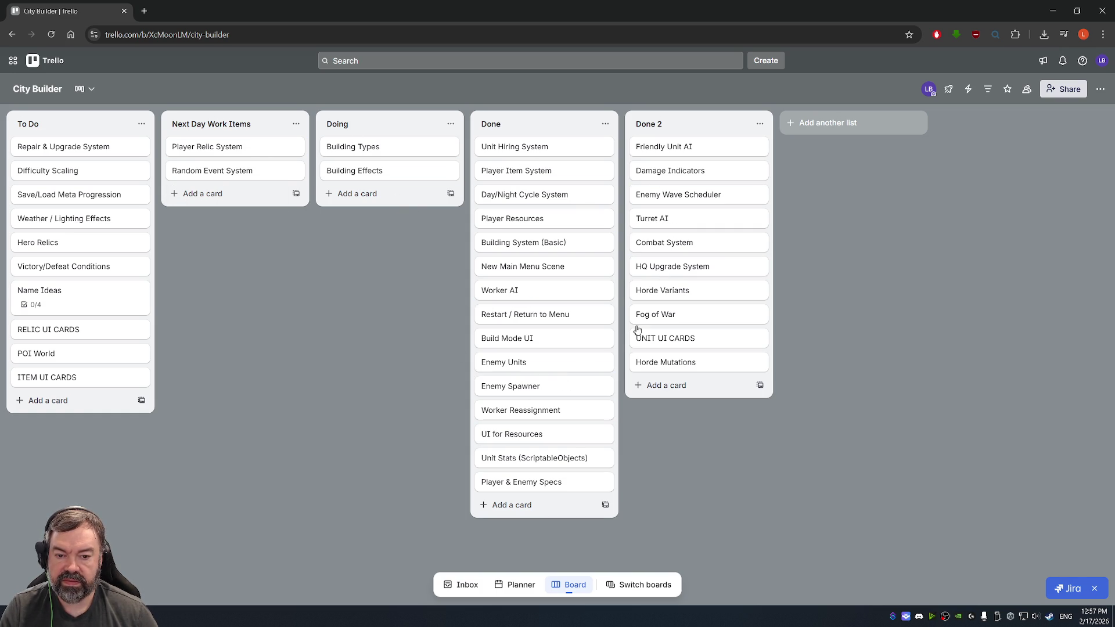
- Move the Fog of War card to Doing with a description to check visited POIs stay dim
drag(668, 314, 377, 204)
click(376, 203)
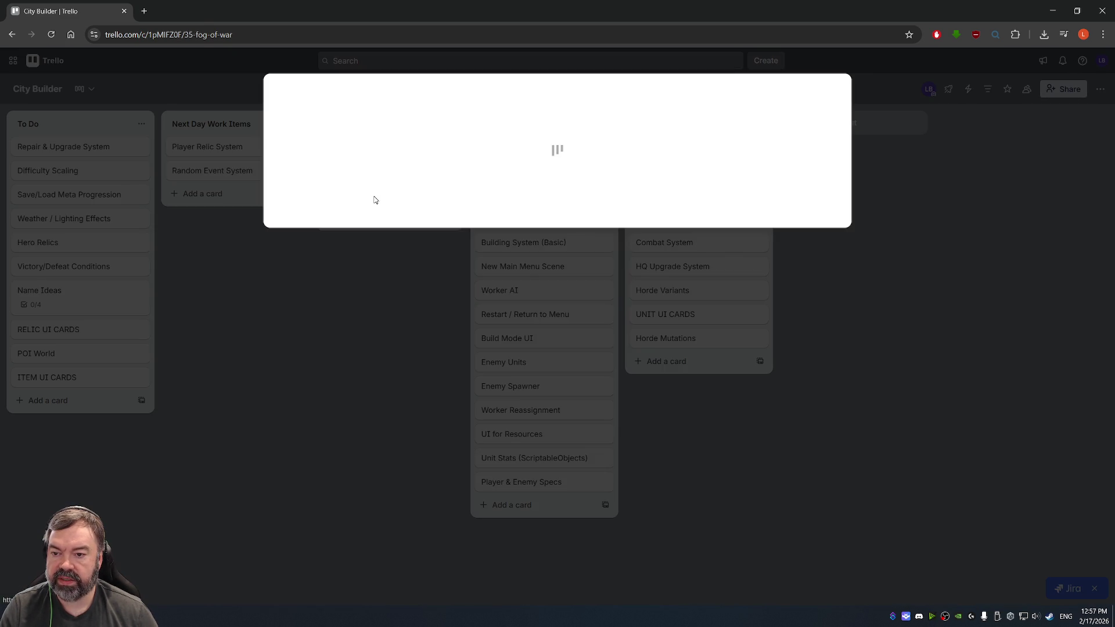
click(399, 226)
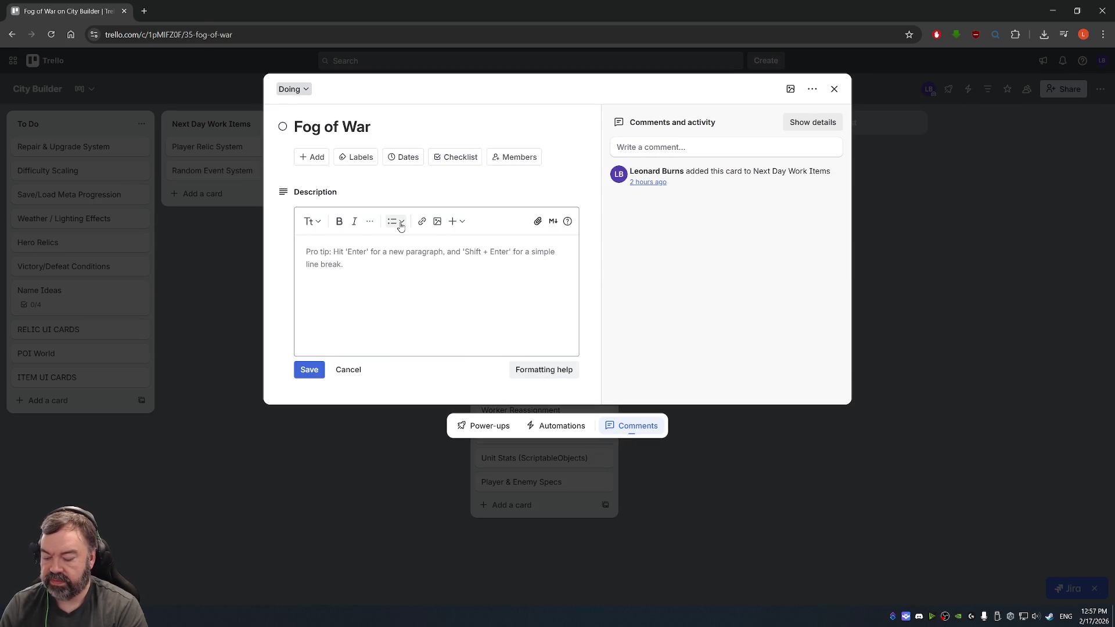
key(l)
key(Escape)
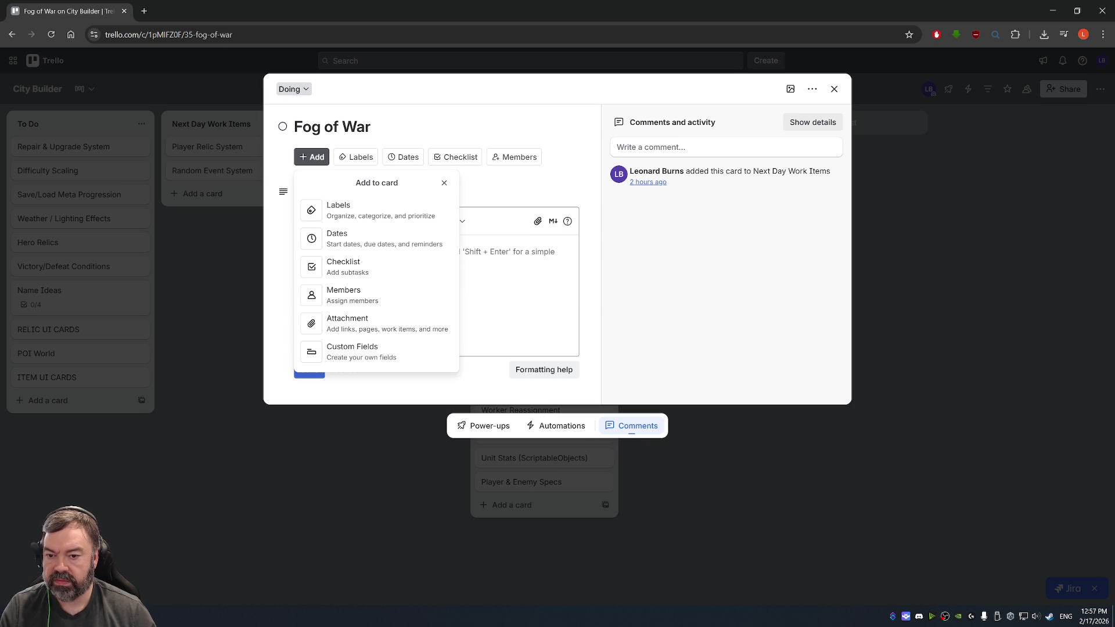
key(Escape)
text(Double)
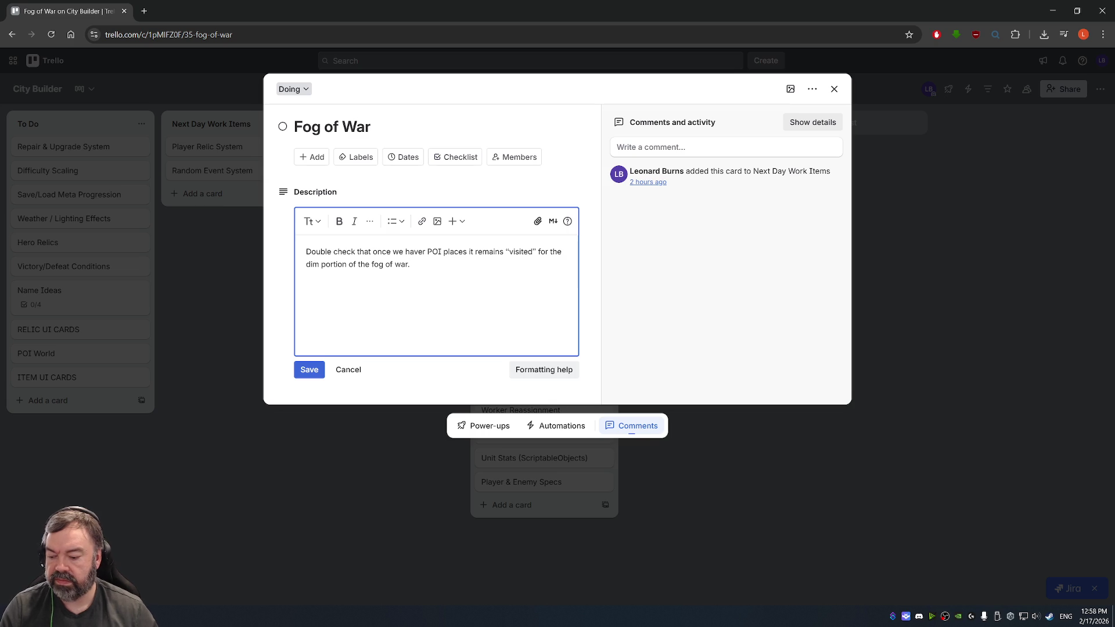
click(310, 369)
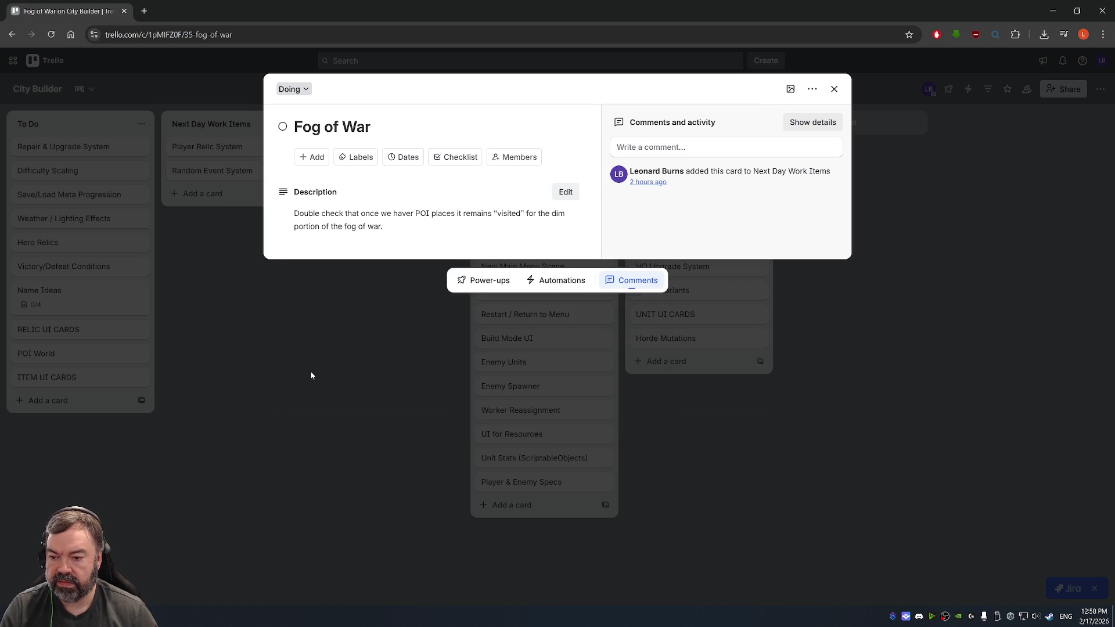
click(833, 90)
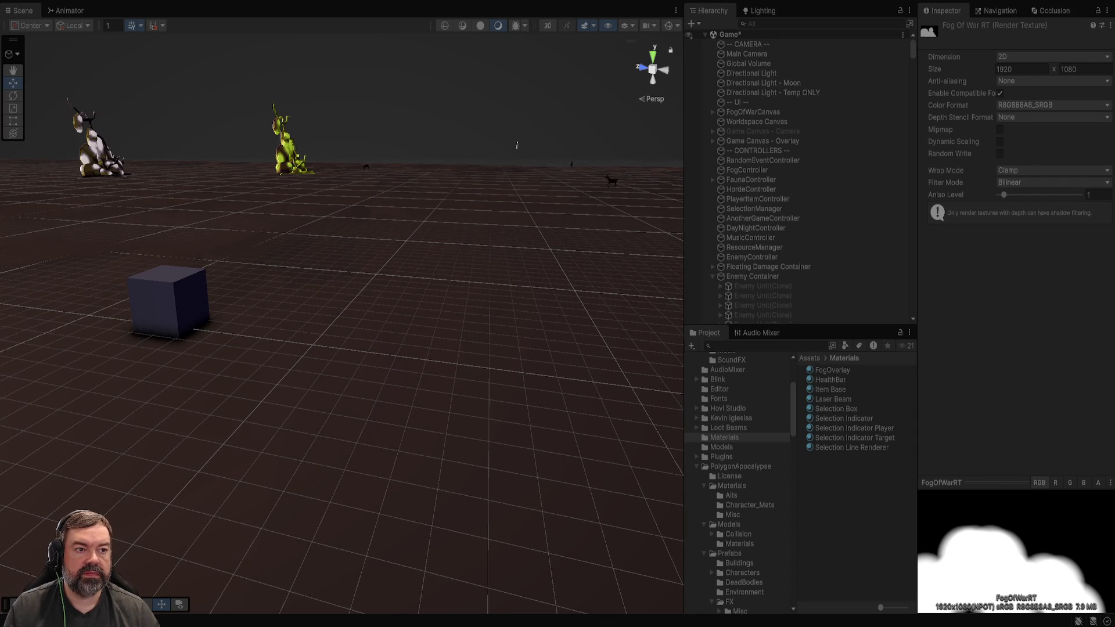
- Fly the scene view toward the wall and units, then briefly run and stop the game
mouse_move(517, 144)
mouse_down()
mouse_move(511, 157)
mouse_move(552, 142)
mouse_up()
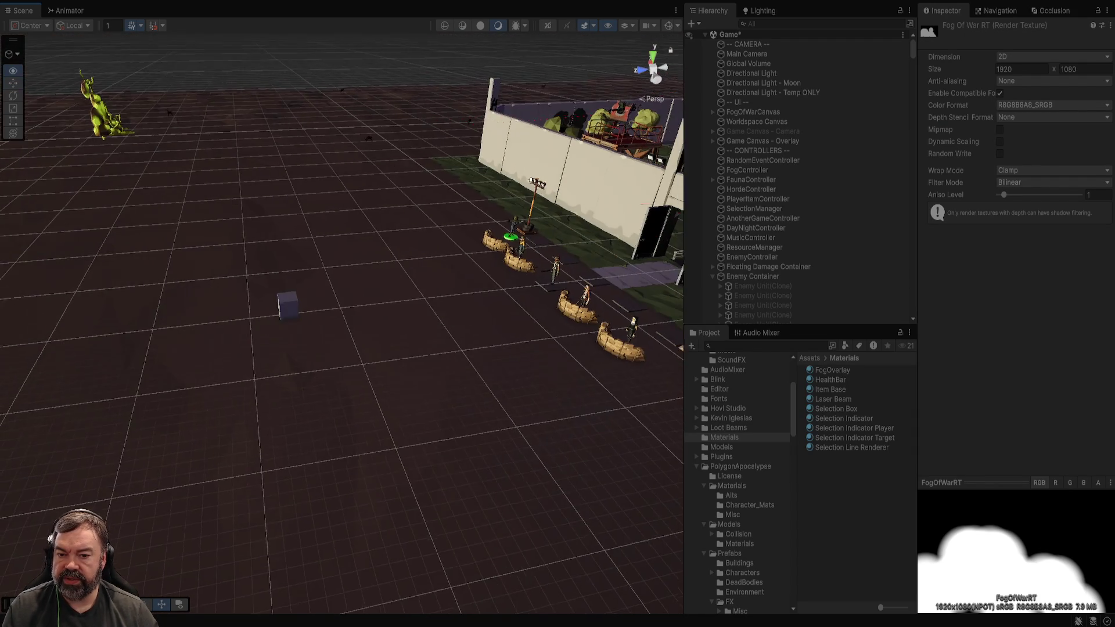
key(ctrl+p)
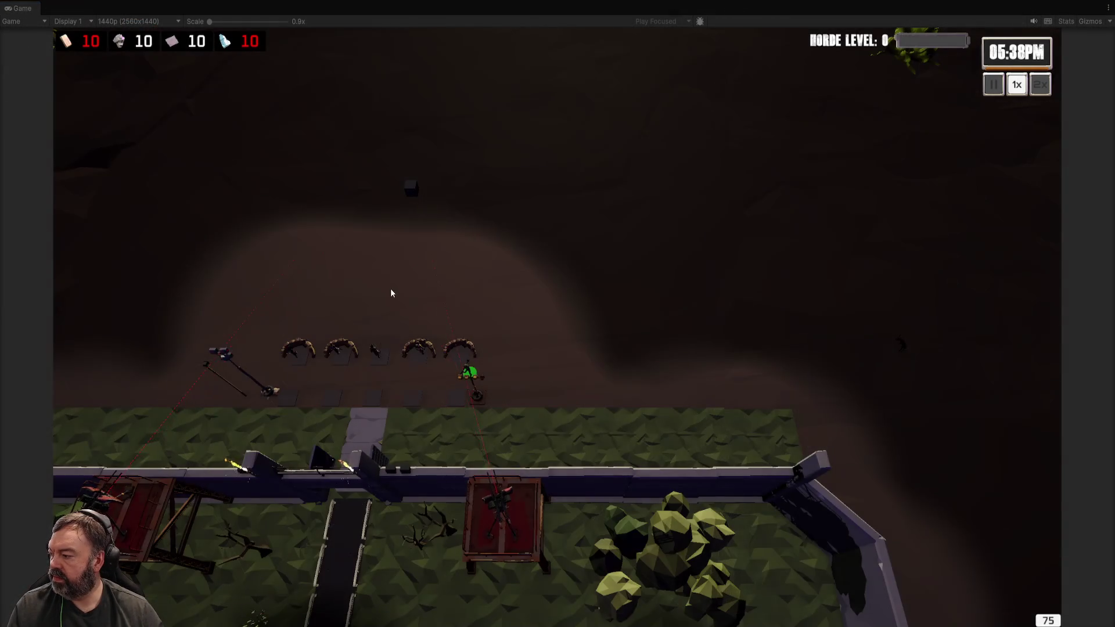
key(ctrl+p)
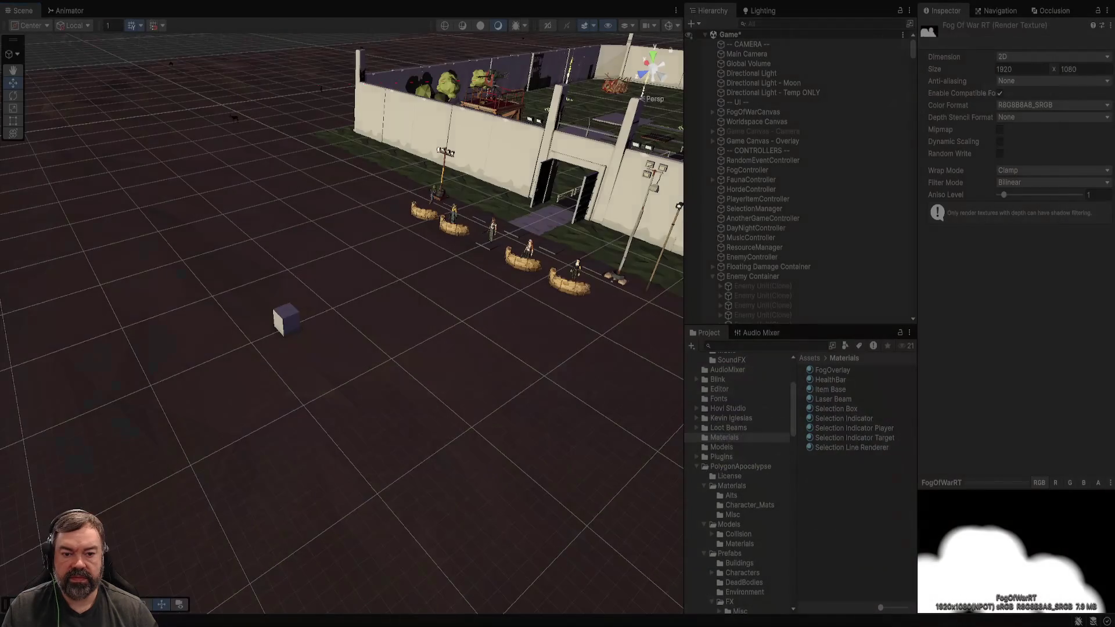
- Lower DayNightController's Real Minutes Per Game Hour to 0.01 and start the game
click(755, 227)
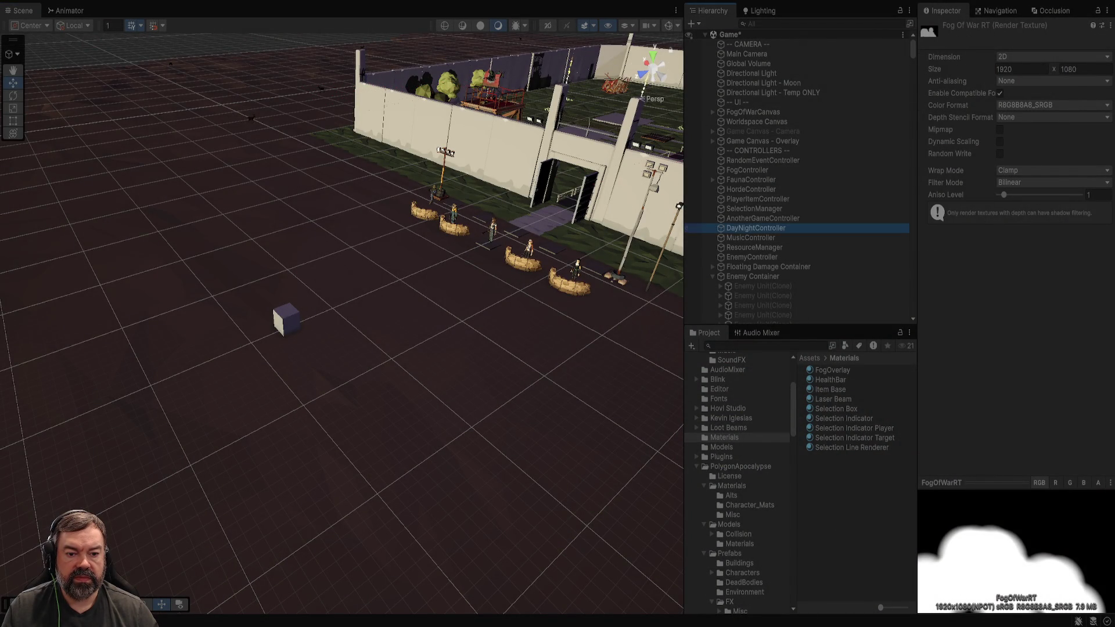
drag(1031, 161, 1001, 161)
key(ctrl+p)
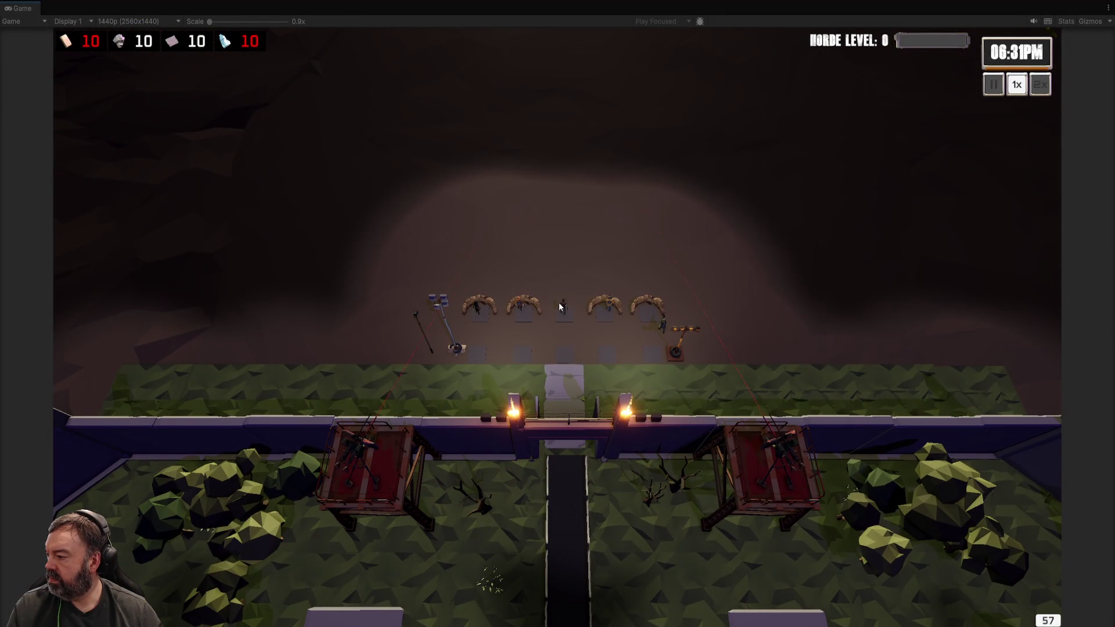
- Select the middle soldier and walk it around the field, ending at the empty sandbag slot
click(562, 304)
right_click(604, 252)
right_click(616, 177)
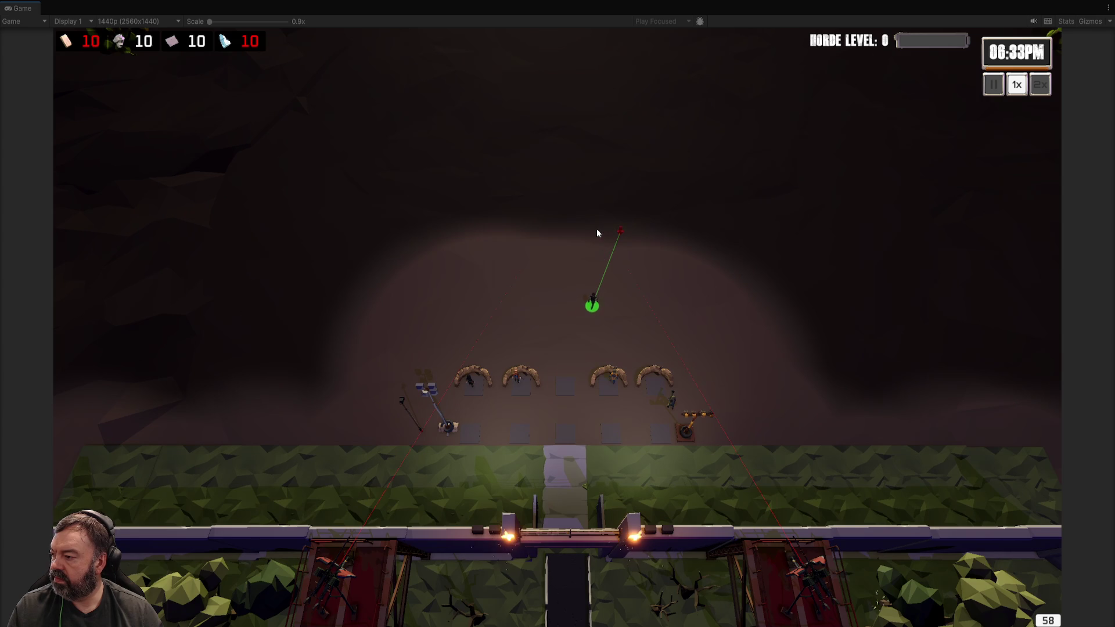
right_click(596, 228)
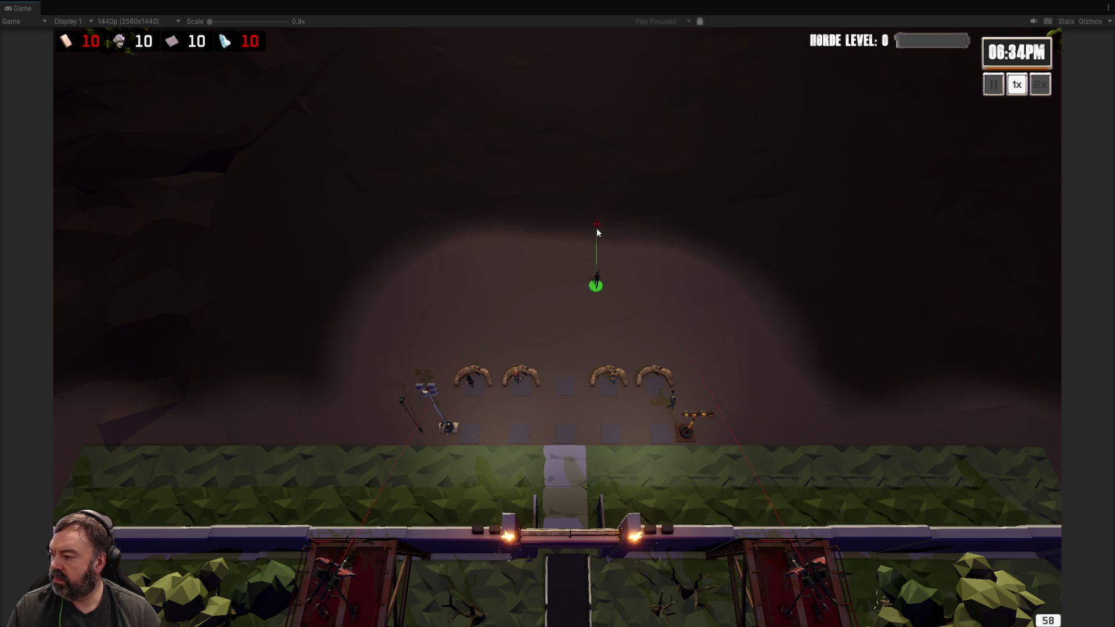
key(w)
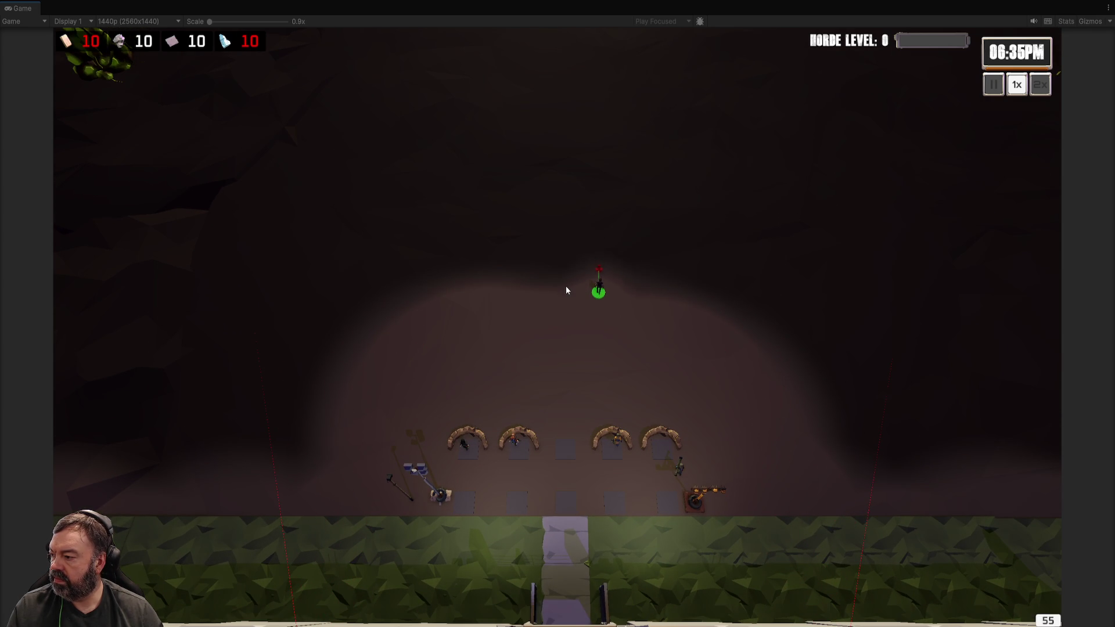
right_click(564, 259)
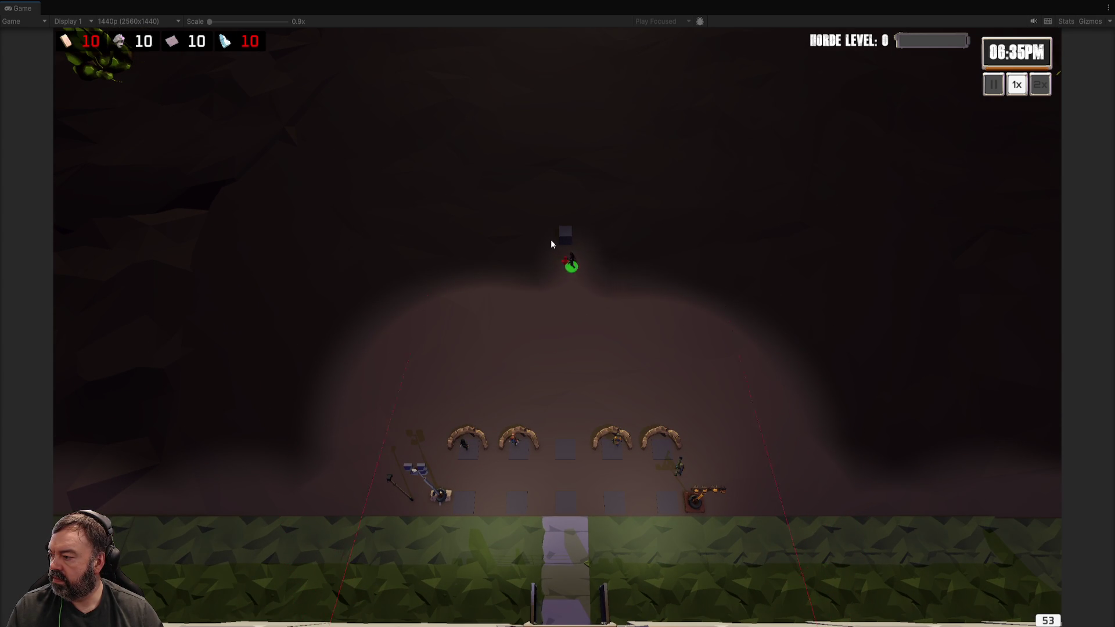
key(w)
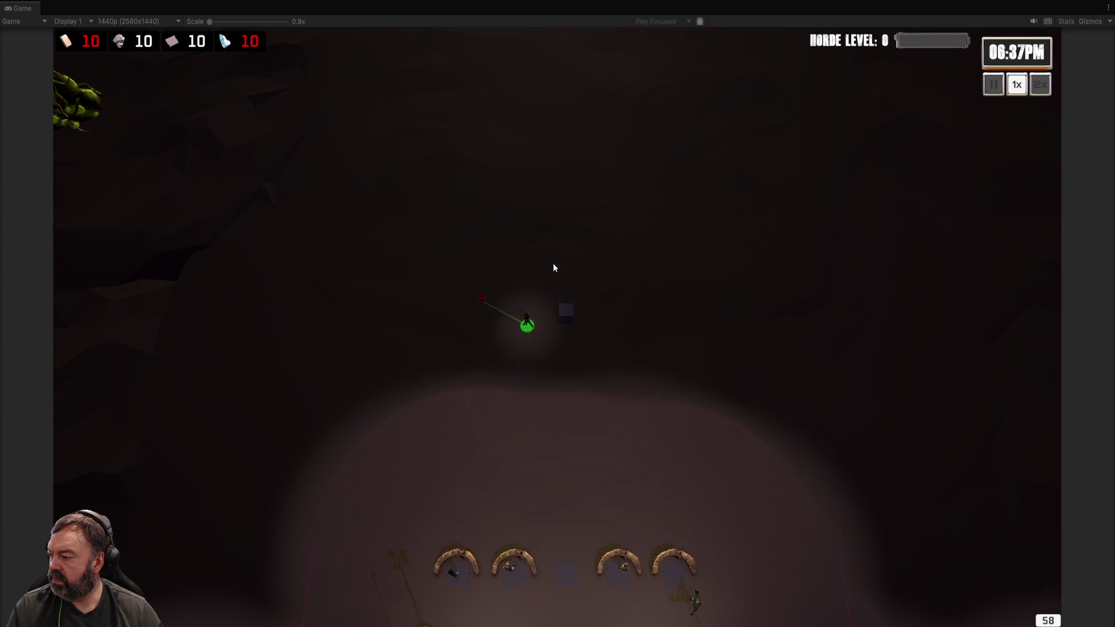
key(s)
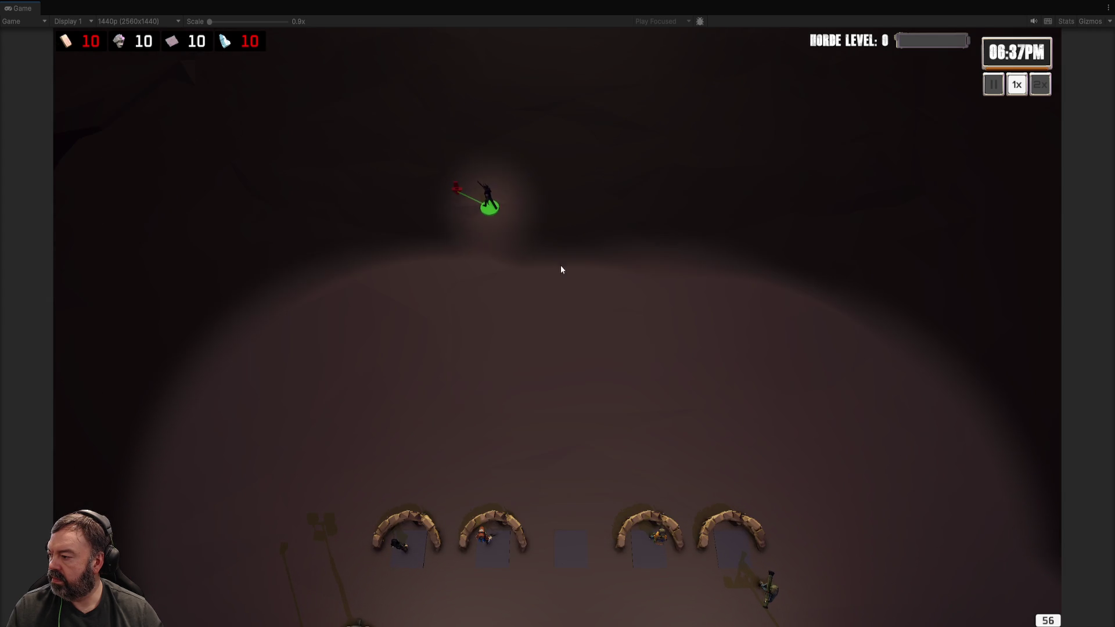
right_click(560, 265)
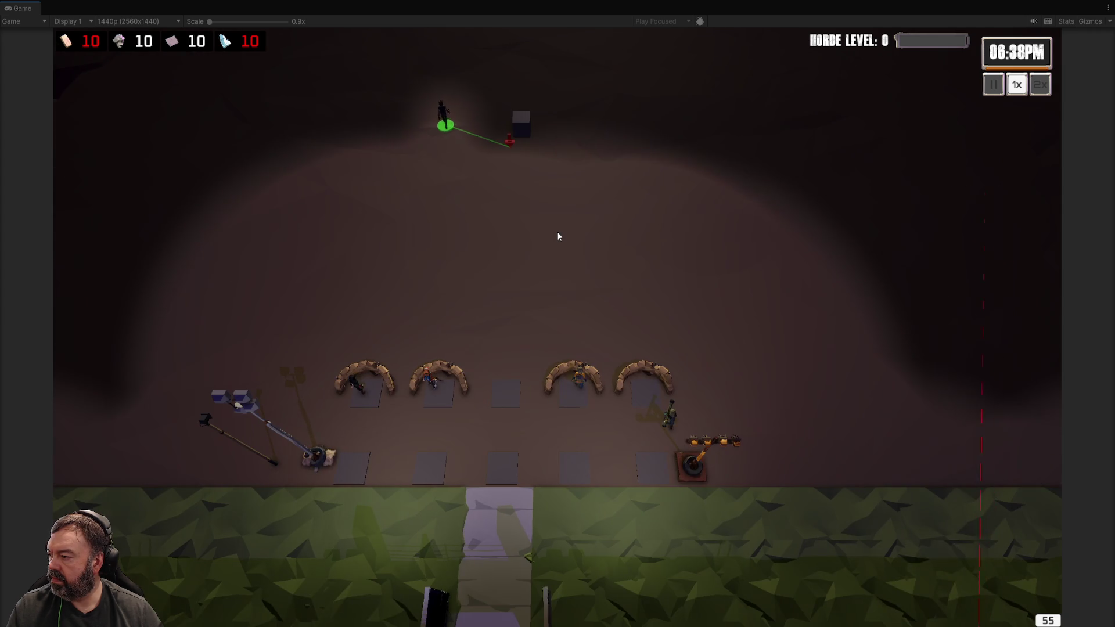
key(w)
key(a)
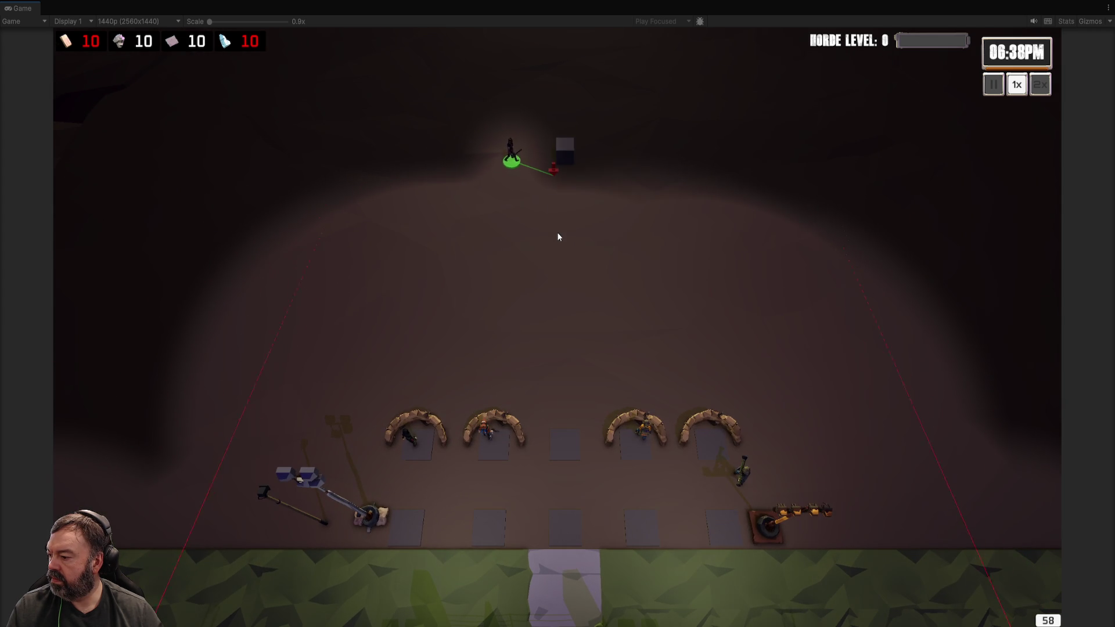
right_click(688, 194)
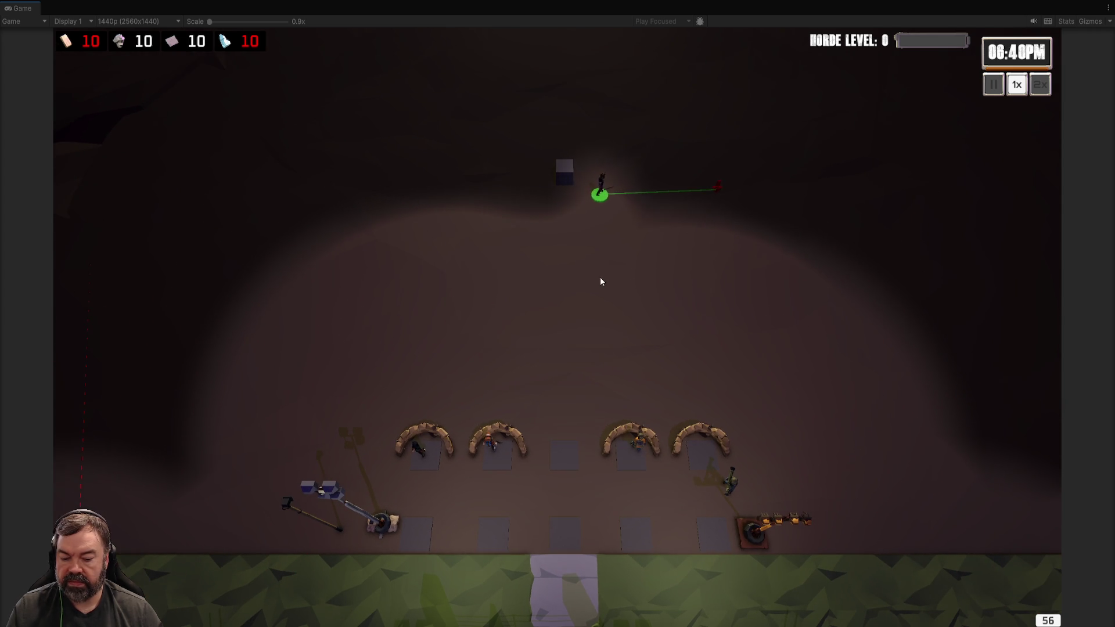
scroll(599, 277, down, 2)
right_click(564, 362)
- Select a sandbag soldier, send it north-west, then bring it back toward the barricades
click(497, 365)
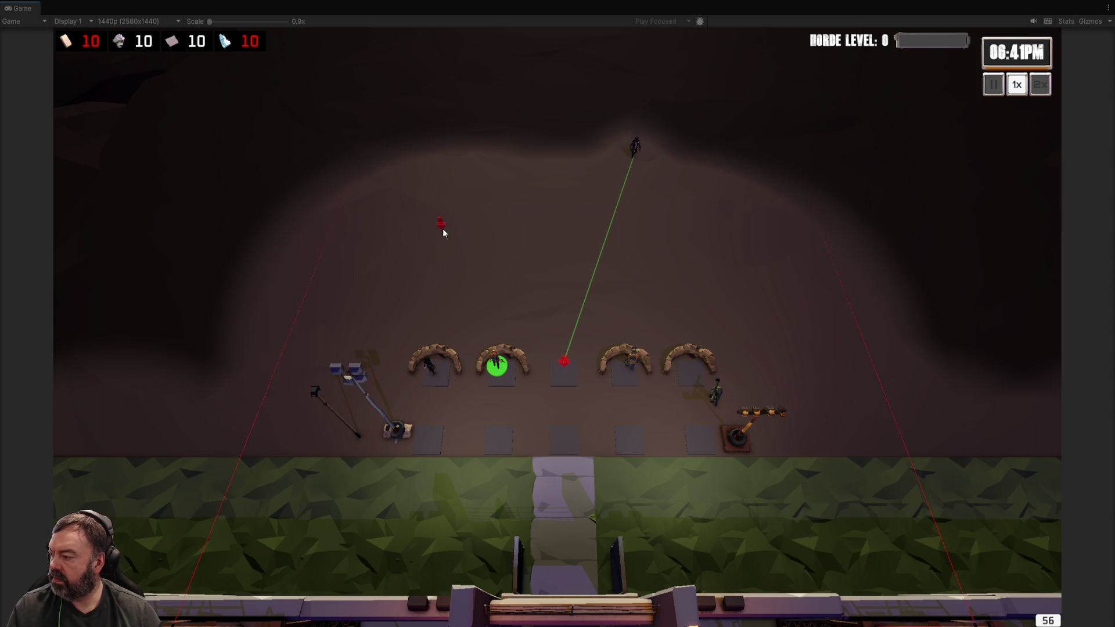
right_click(442, 229)
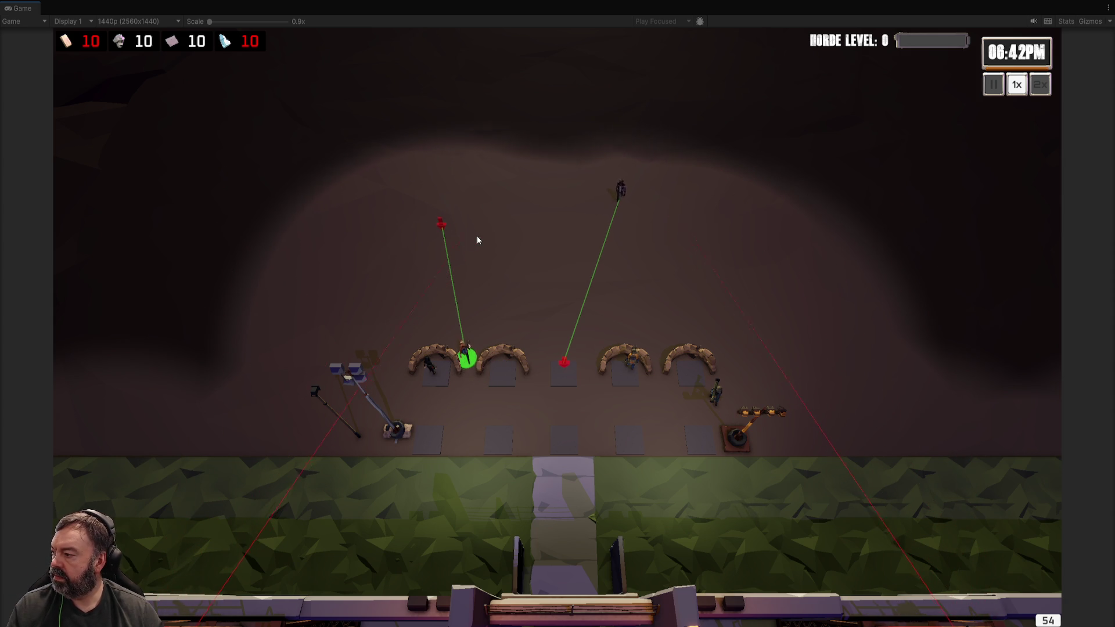
scroll(472, 231, up, 2)
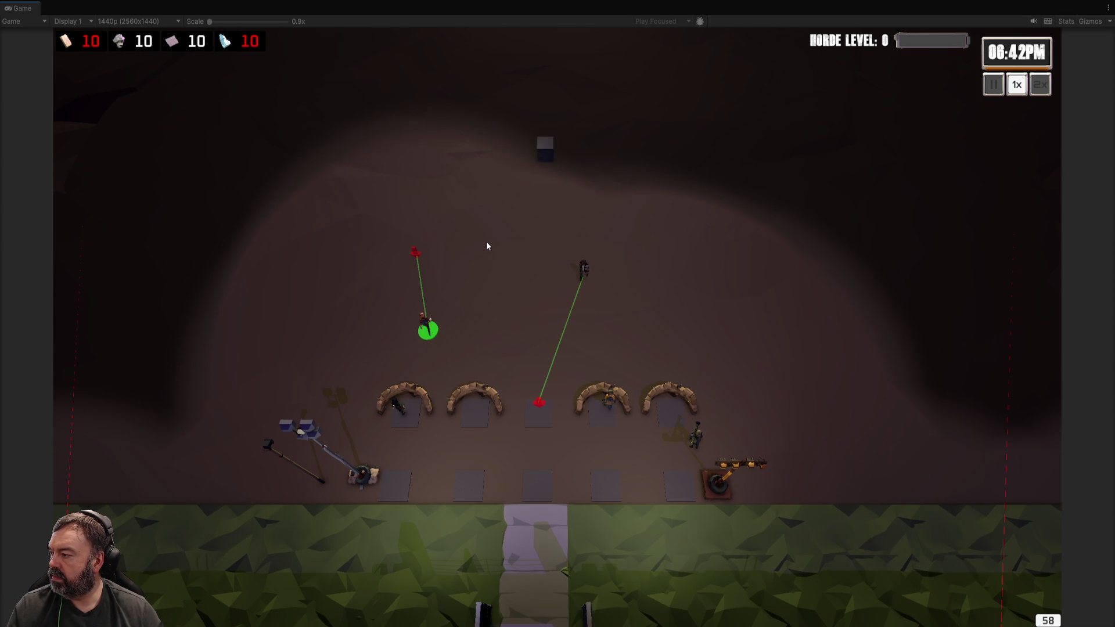
scroll(485, 244, up, 2)
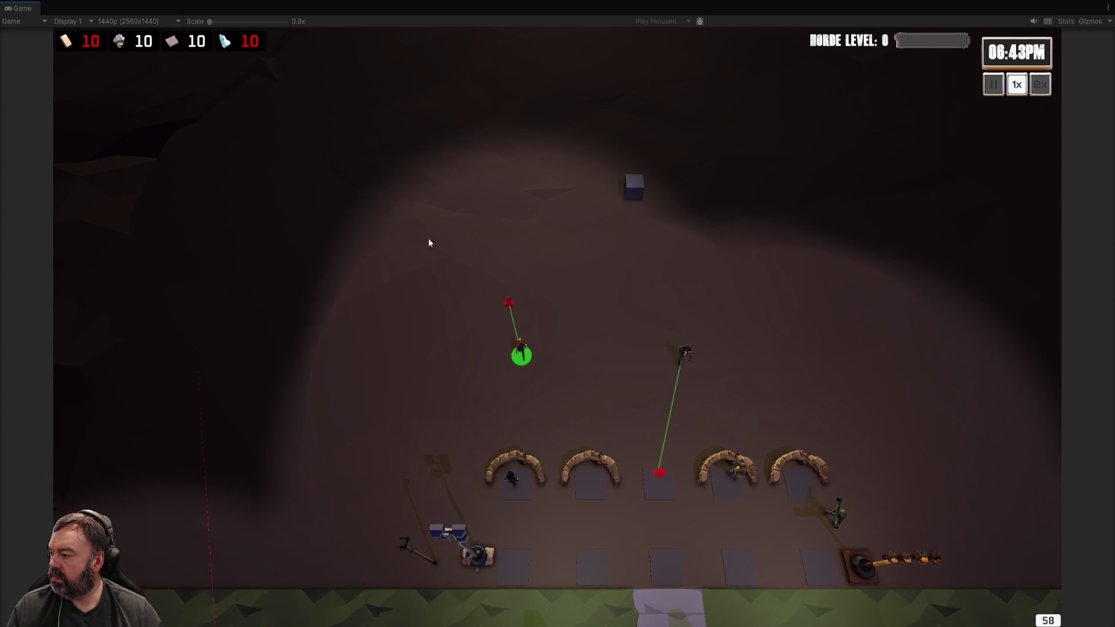
right_click(420, 227)
right_click(383, 216)
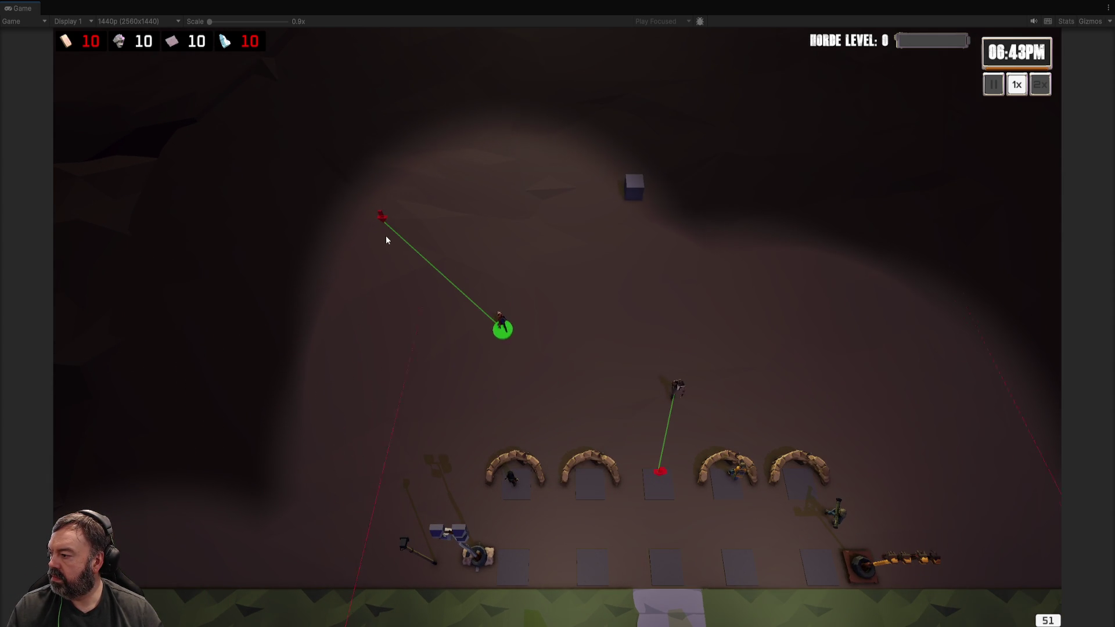
right_click(465, 174)
scroll(441, 266, up, 2)
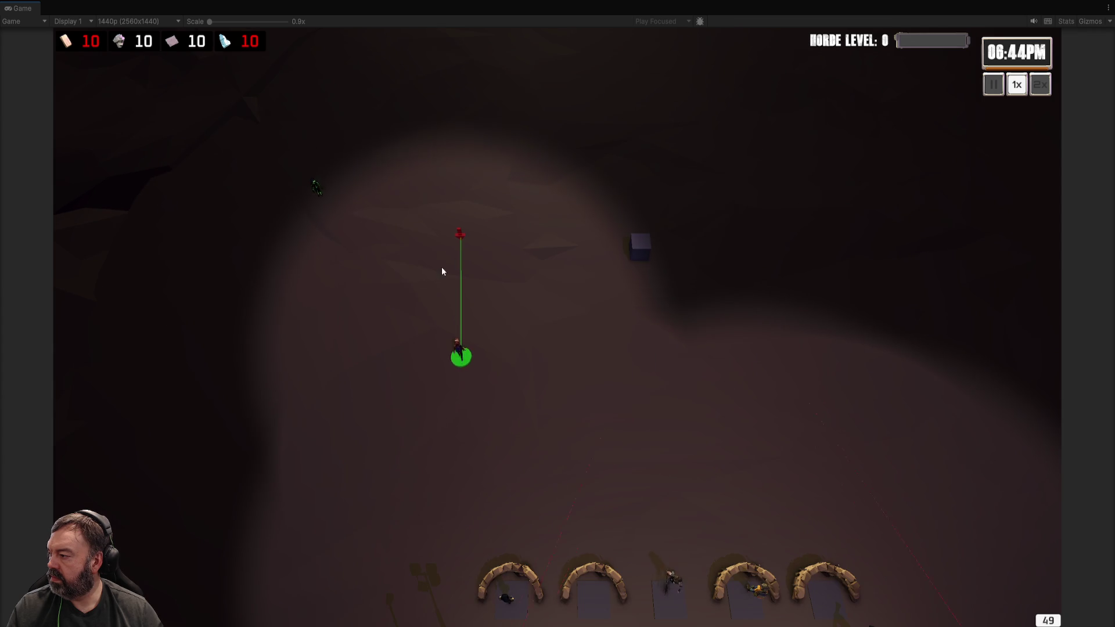
right_click(327, 201)
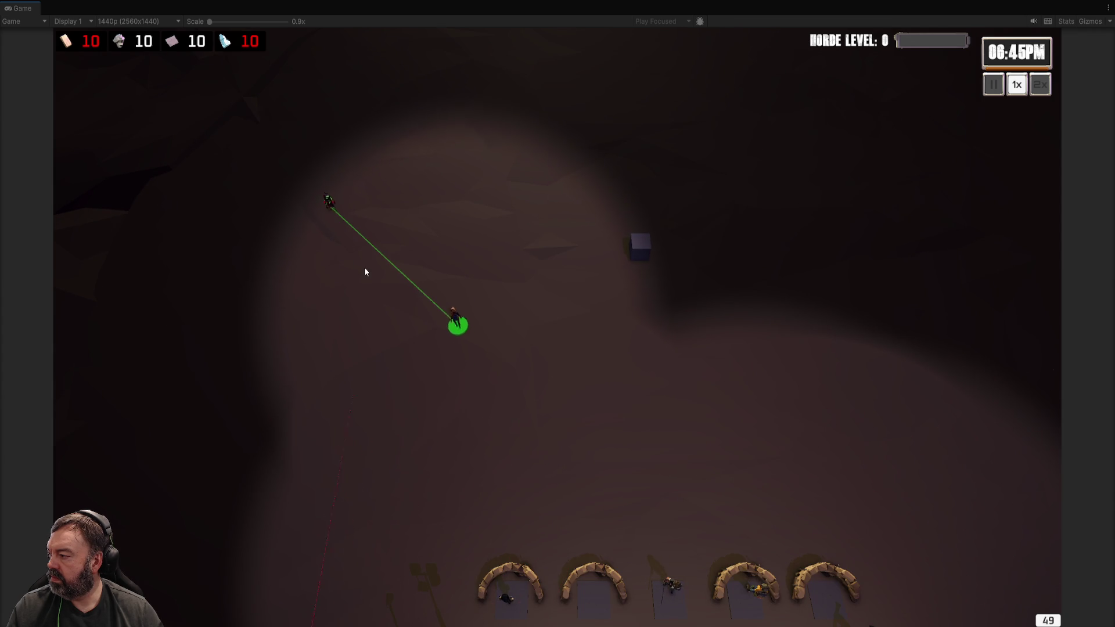
right_click(422, 295)
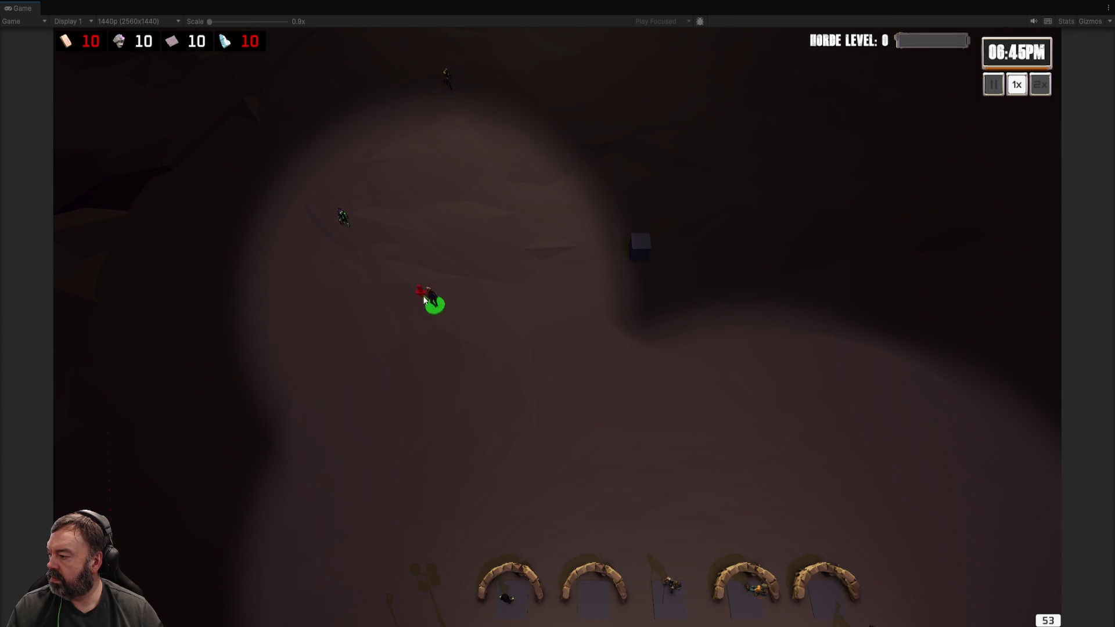
right_click(447, 317)
right_click(496, 380)
right_click(521, 432)
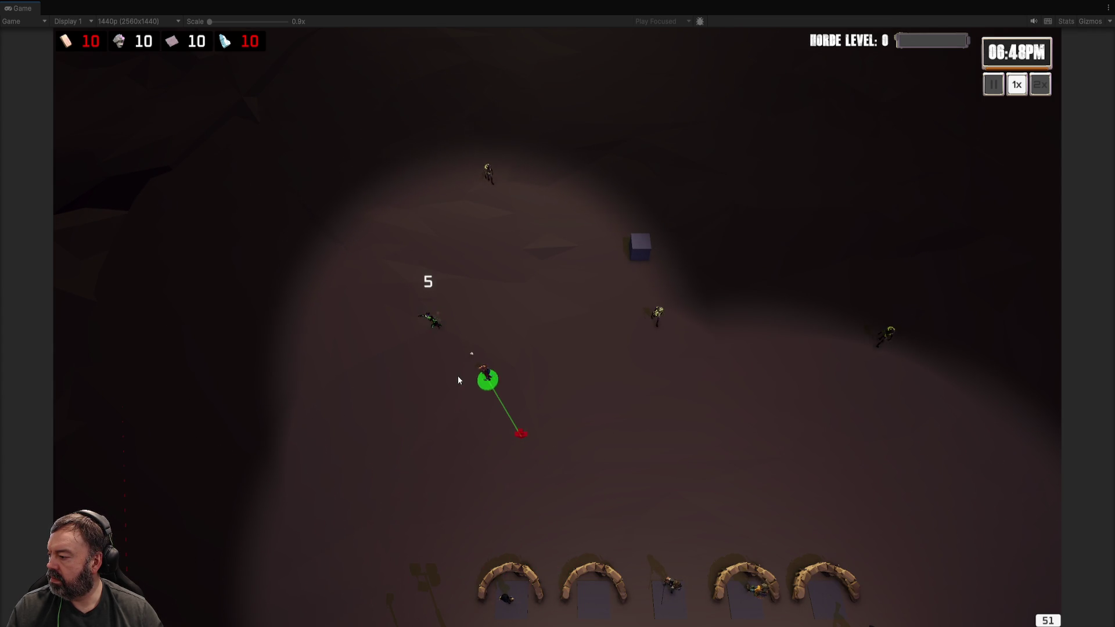
scroll(551, 445, down, 3)
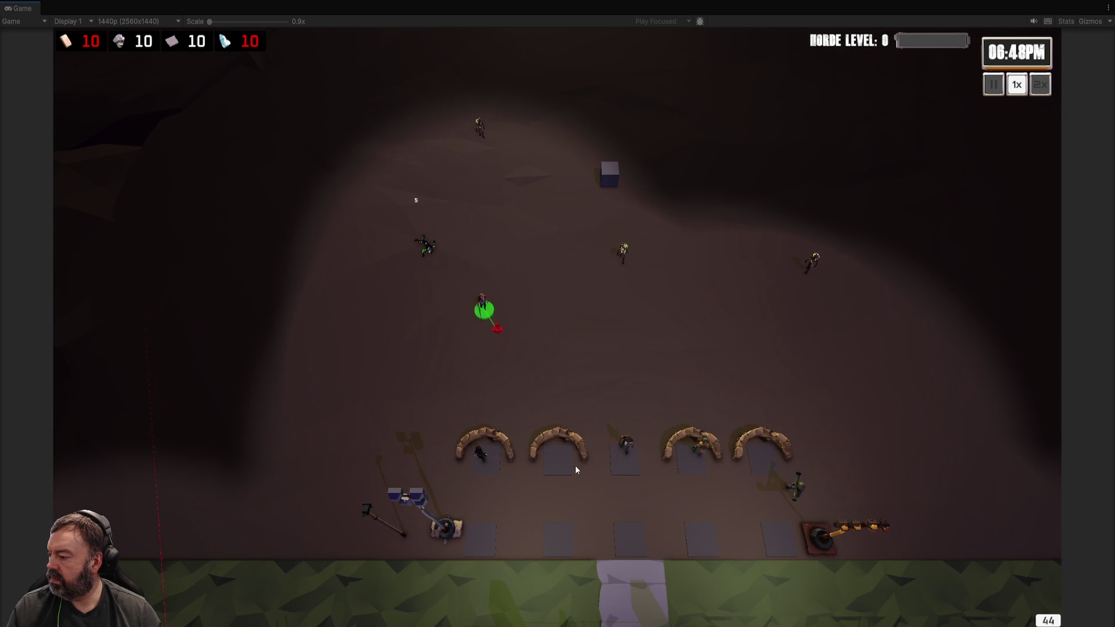
right_click(560, 458)
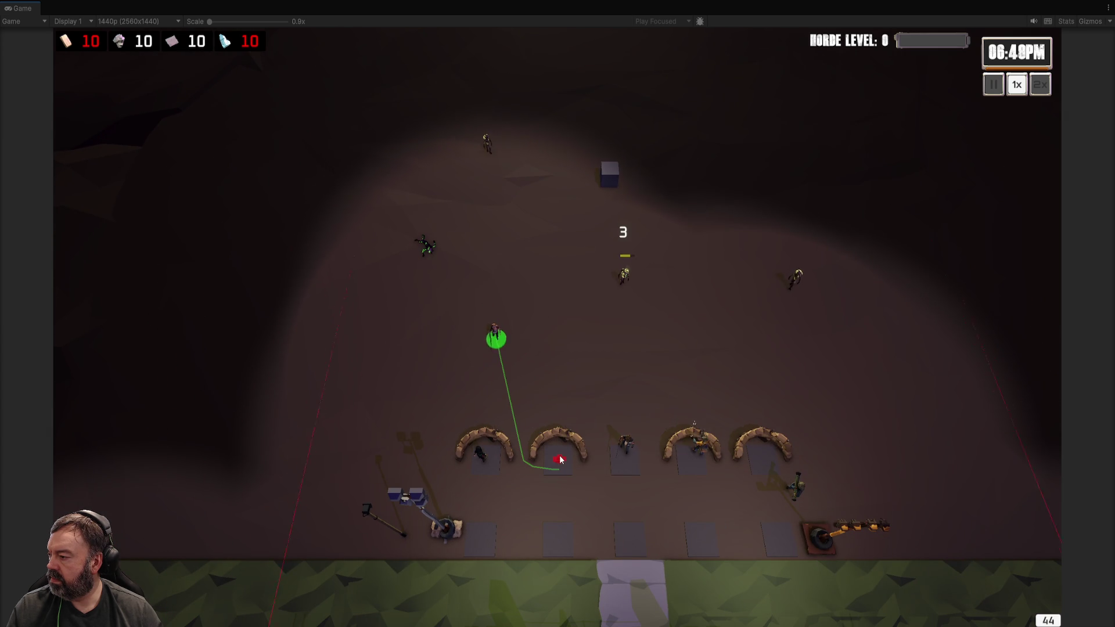
scroll(559, 448, down, 2)
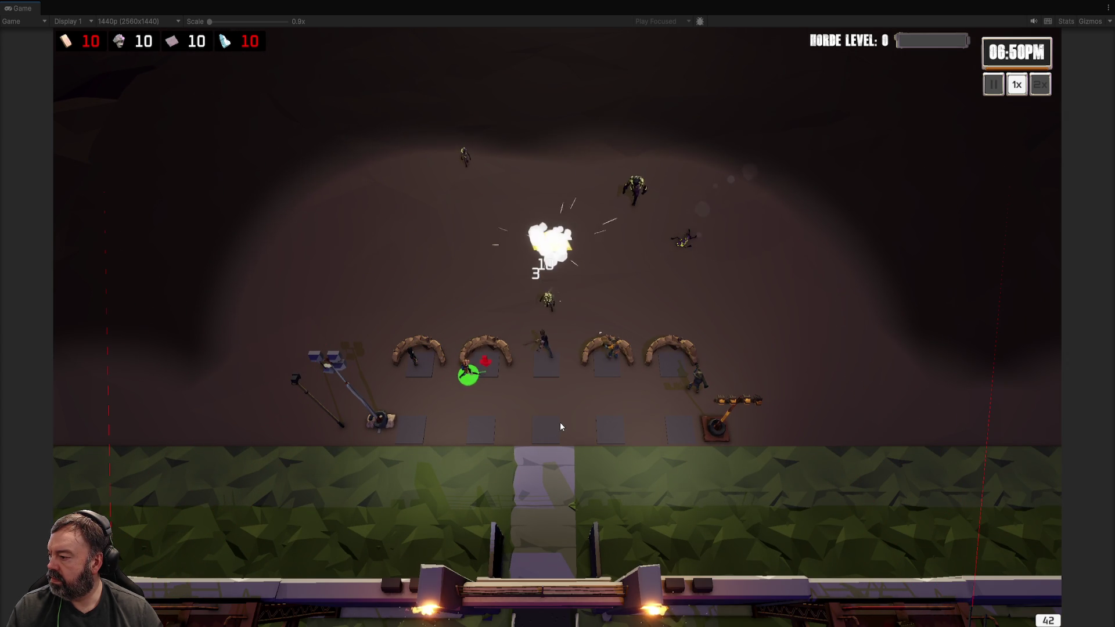
- Send another soldier toward the enemies, then pull it back to the middle barricade gap
click(546, 347)
right_click(580, 248)
right_click(500, 245)
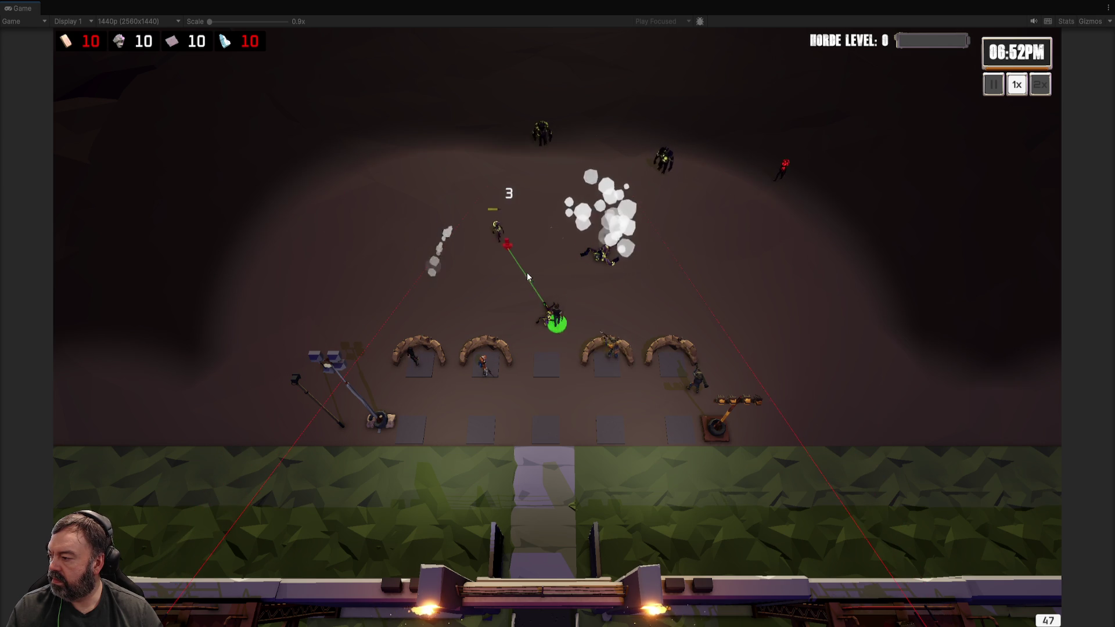
scroll(577, 248, up, 3)
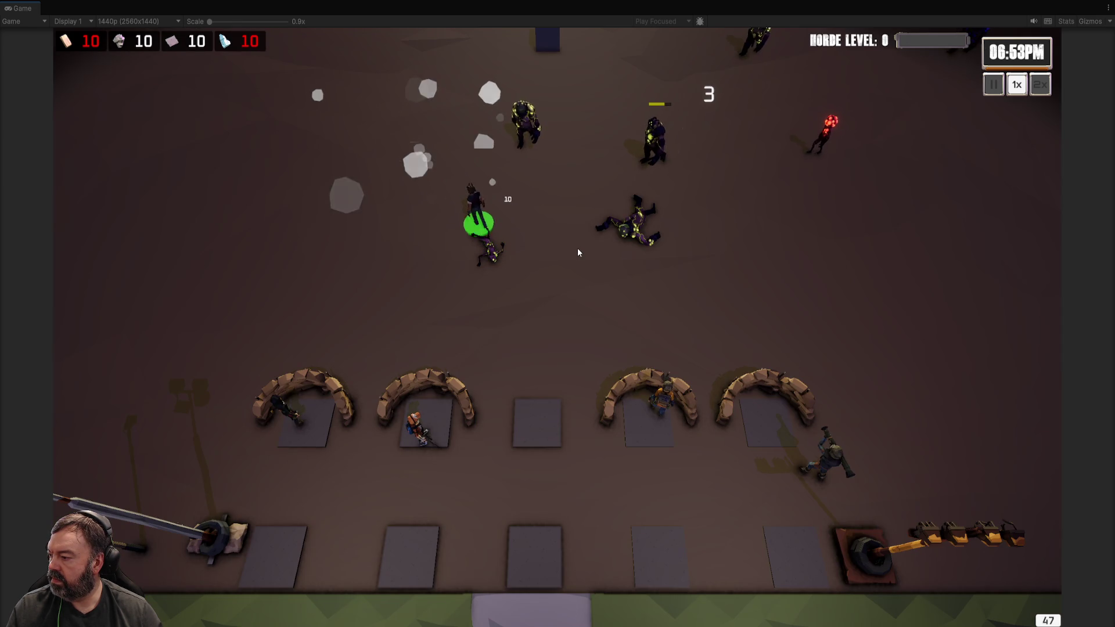
scroll(577, 246, down, 1)
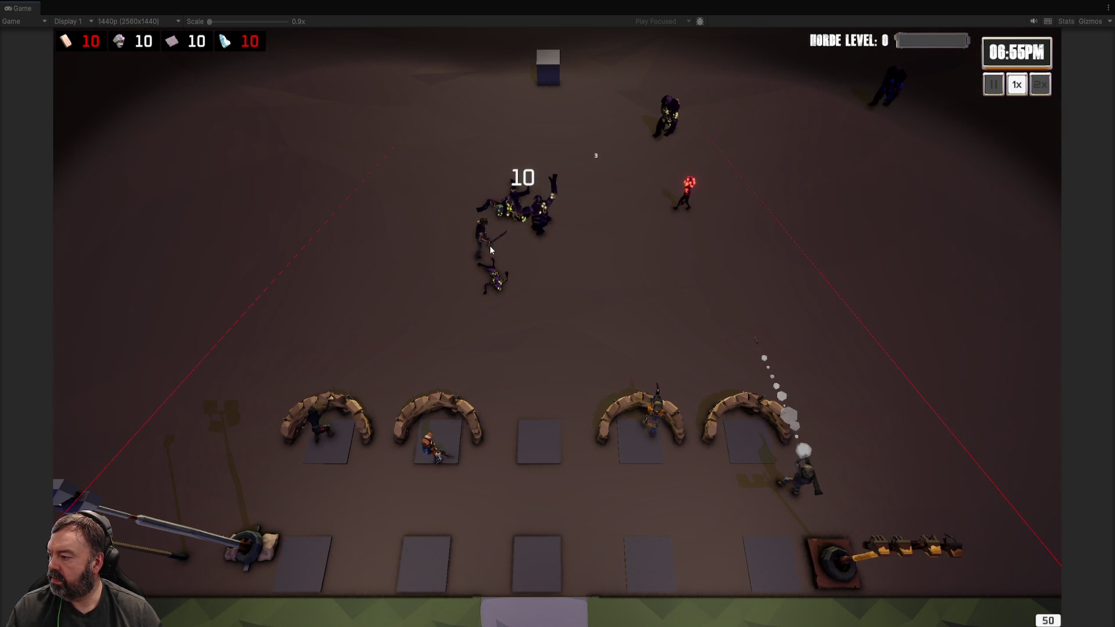
right_click(541, 165)
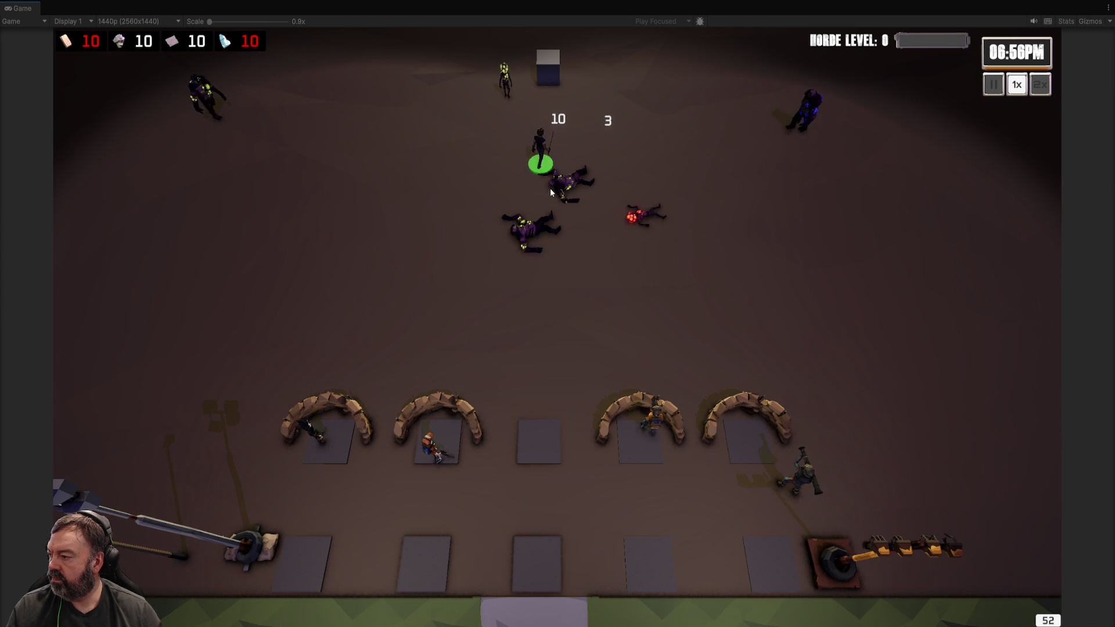
right_click(548, 274)
right_click(543, 335)
right_click(539, 391)
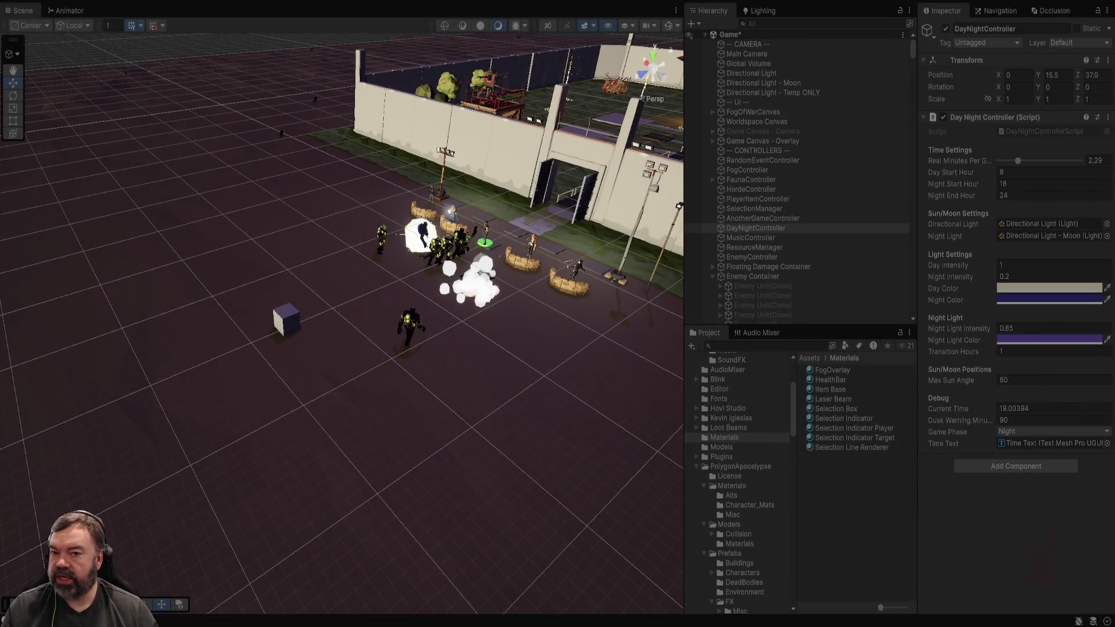
- Set Real Minutes Per Game Hour to 2, stop the game, and select the Global Volume
click(1017, 160)
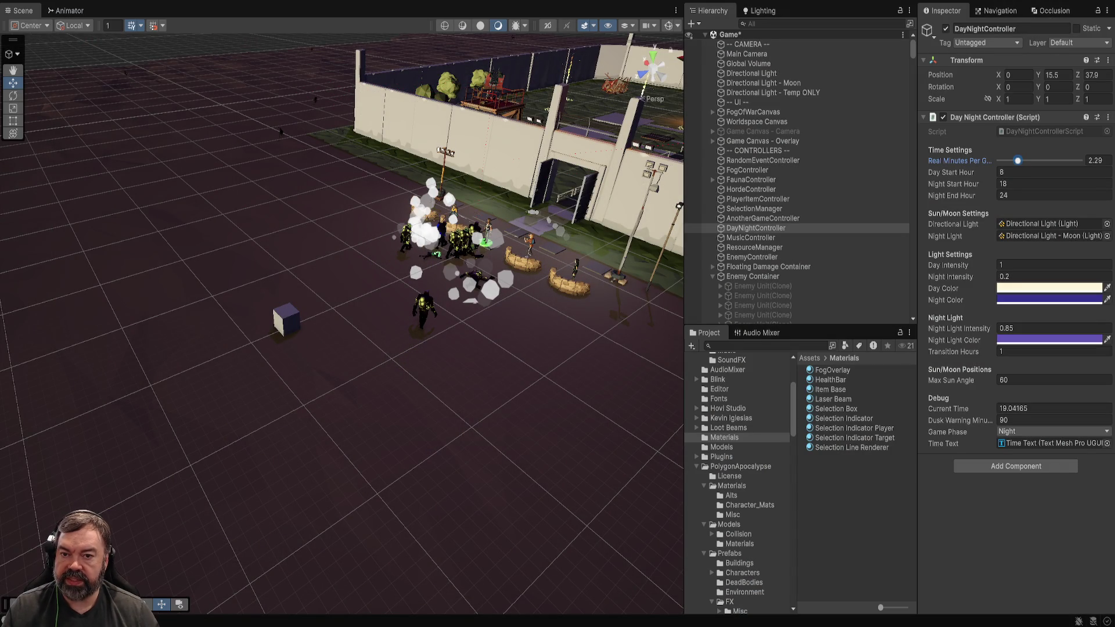
key(ctrl+p)
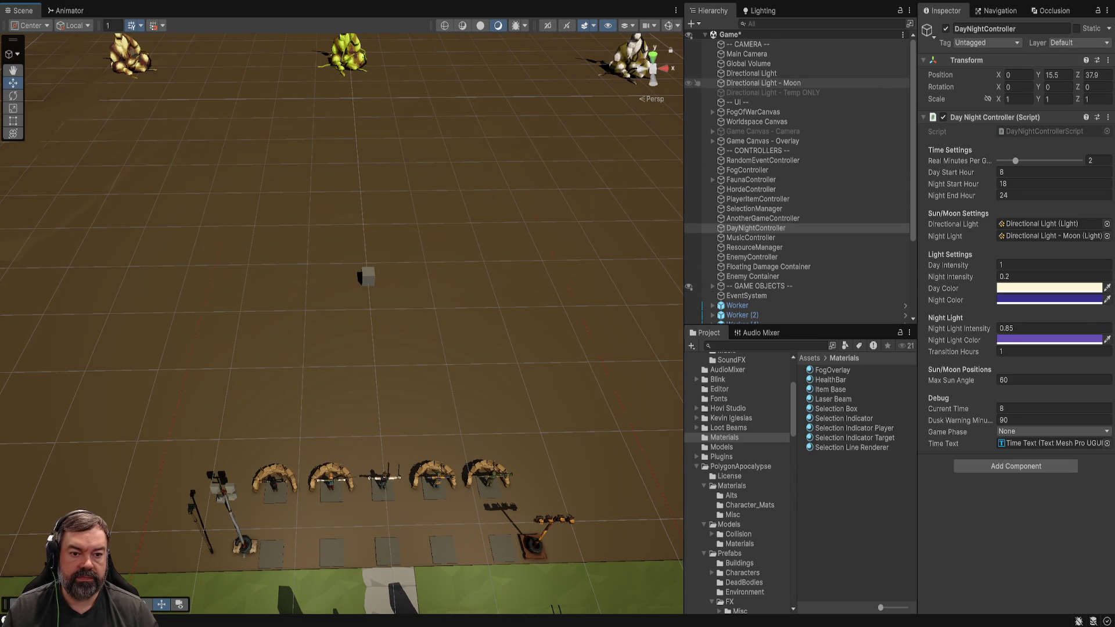
click(763, 83)
key(Up)
key(Down)
key(Down)
key(Up)
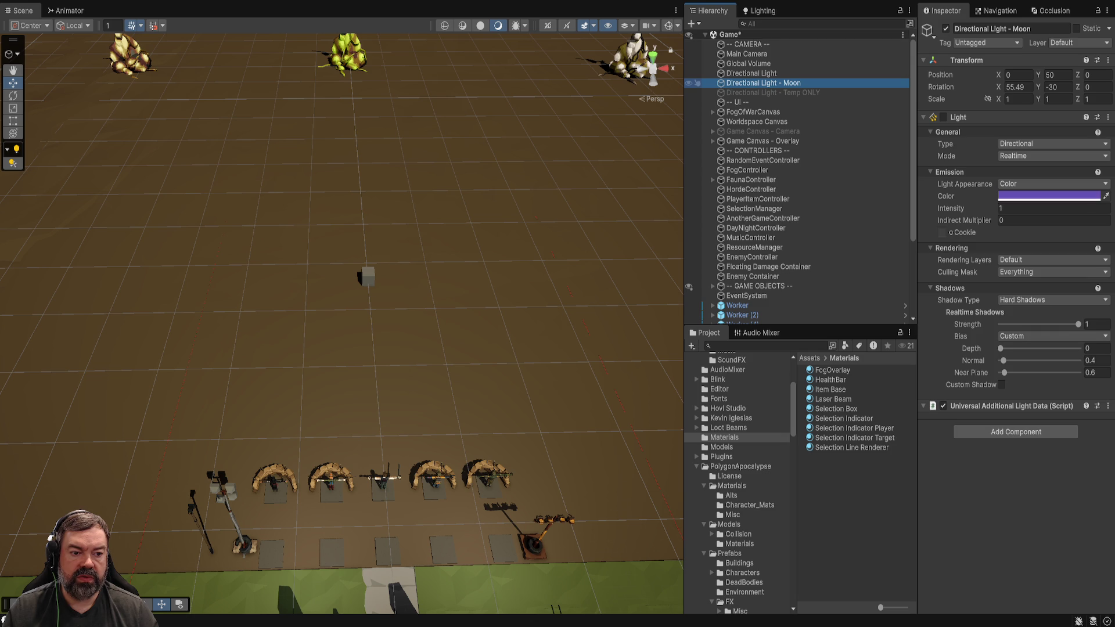
key(Down)
key(Up)
key(Up)
key(Up)
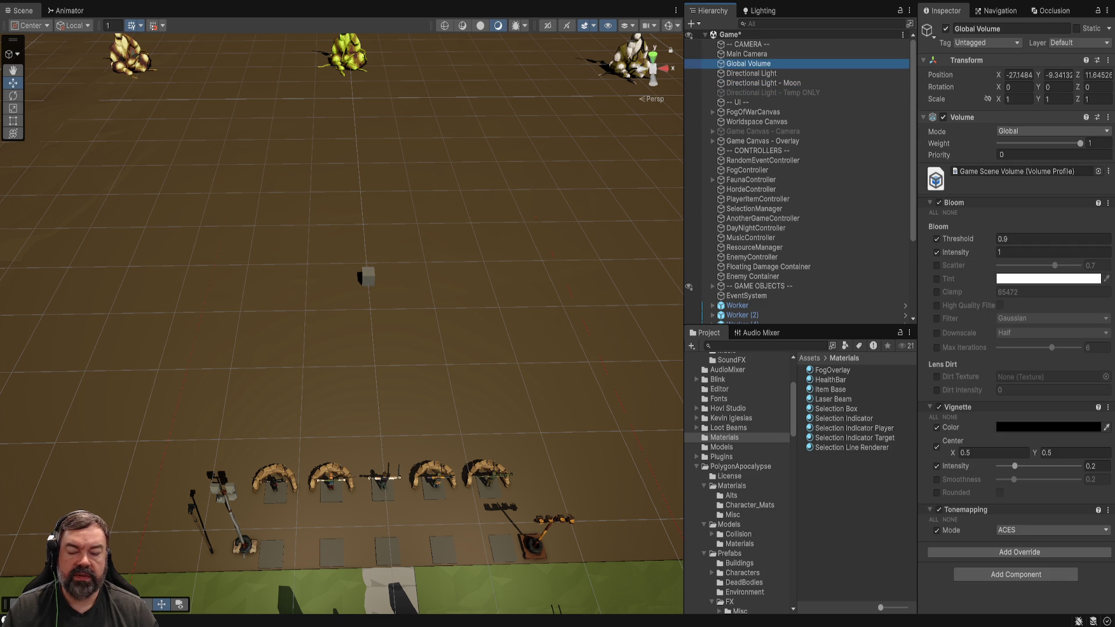
scroll(343, 319, down, 2)
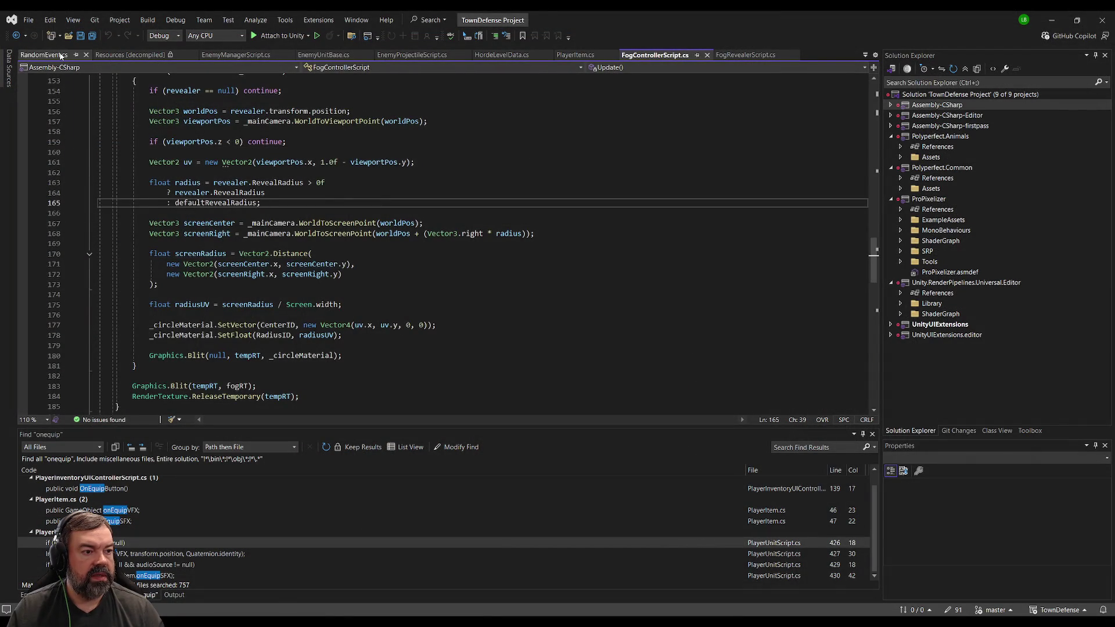
- Review the RandomEvent.cs fields and close the 'Resources [decompiled]' document
click(60, 55)
click(229, 190)
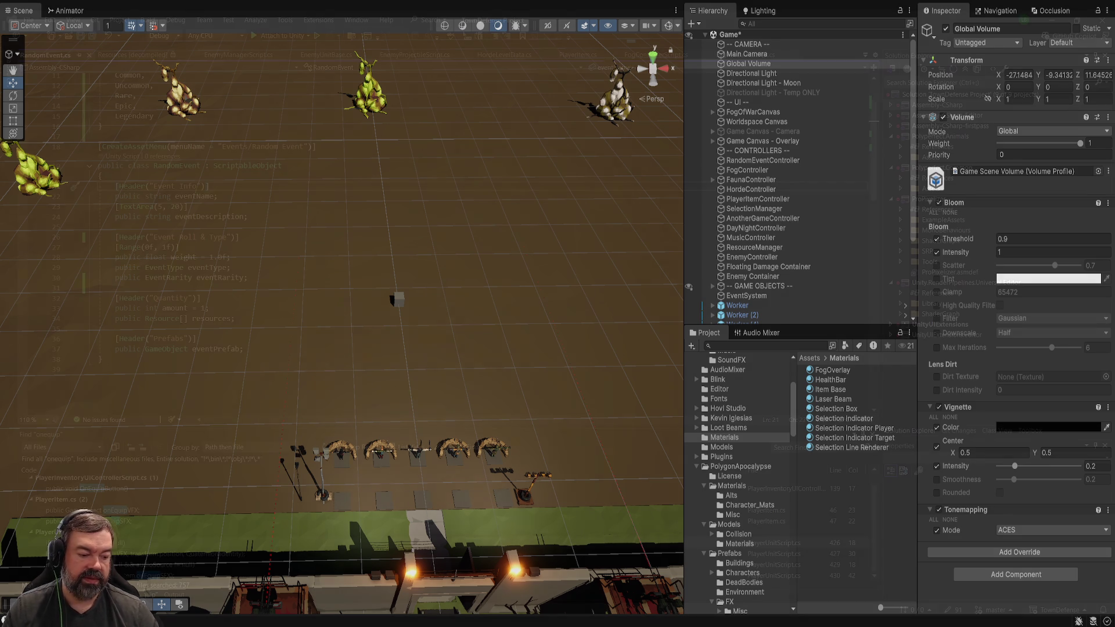
key(alt+Tab)
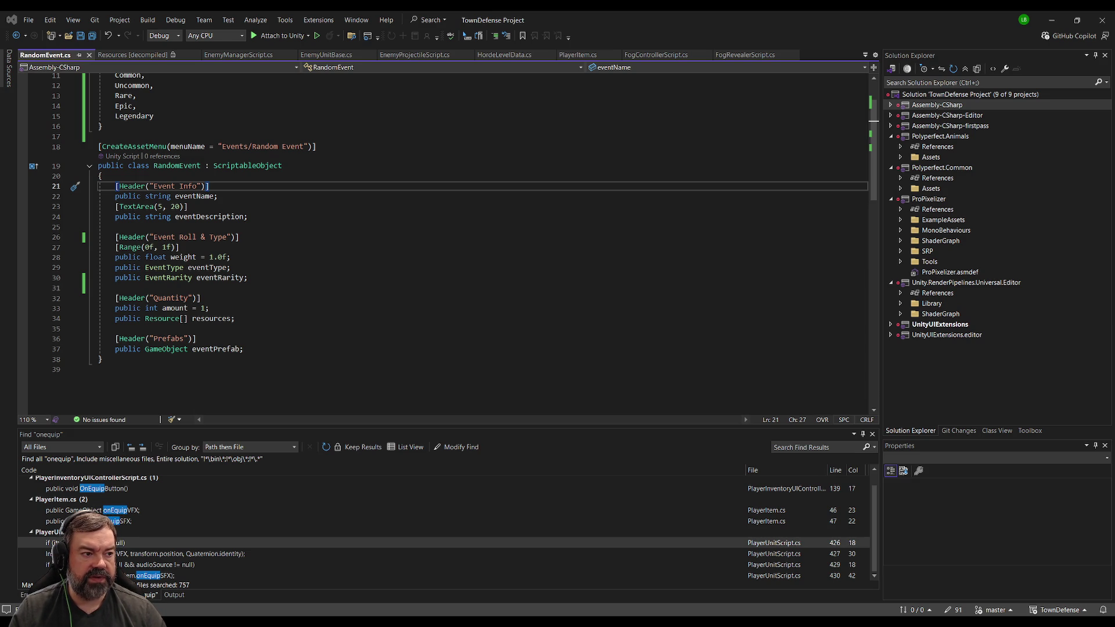
click(192, 54)
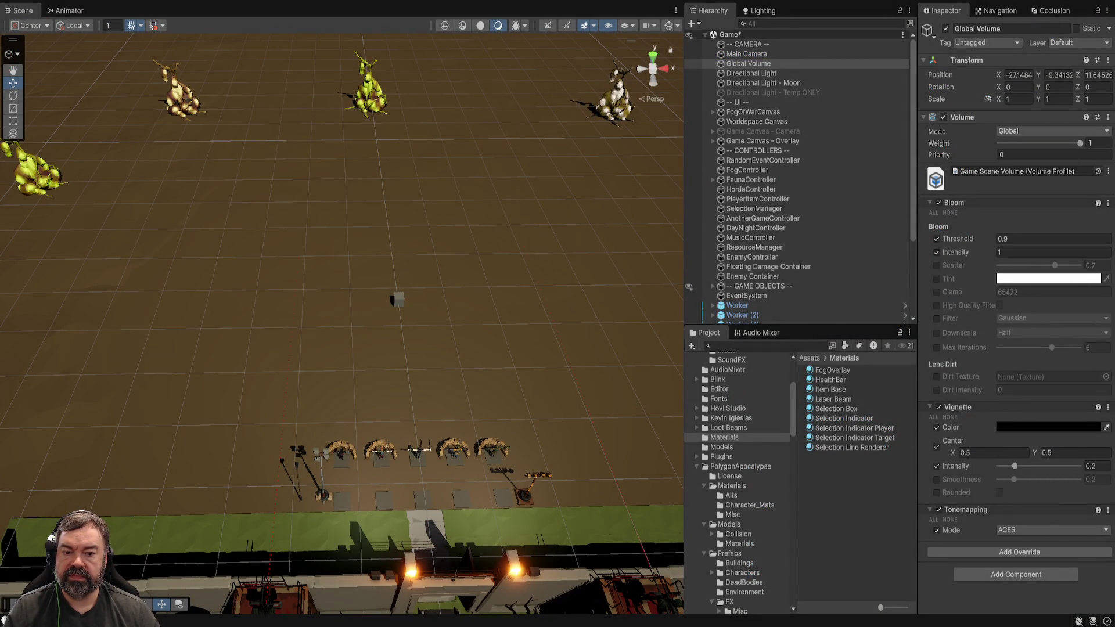
- Open RandomEventControllerScript from Scripts > RandomEvent in the Project window
scroll(740, 482, down, 10)
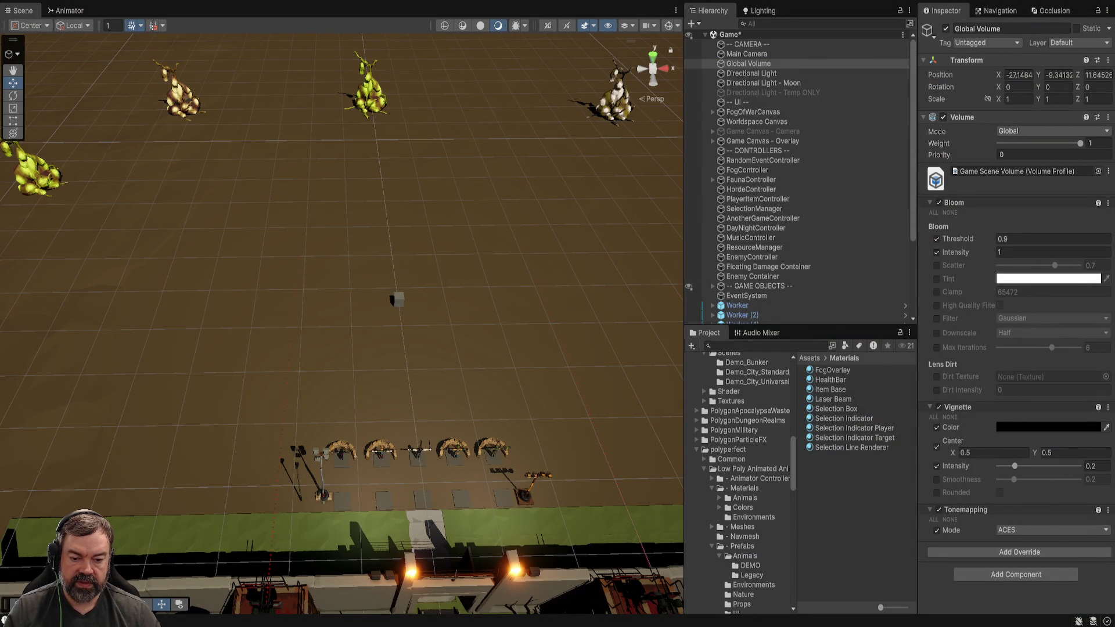
scroll(741, 482, down, 8)
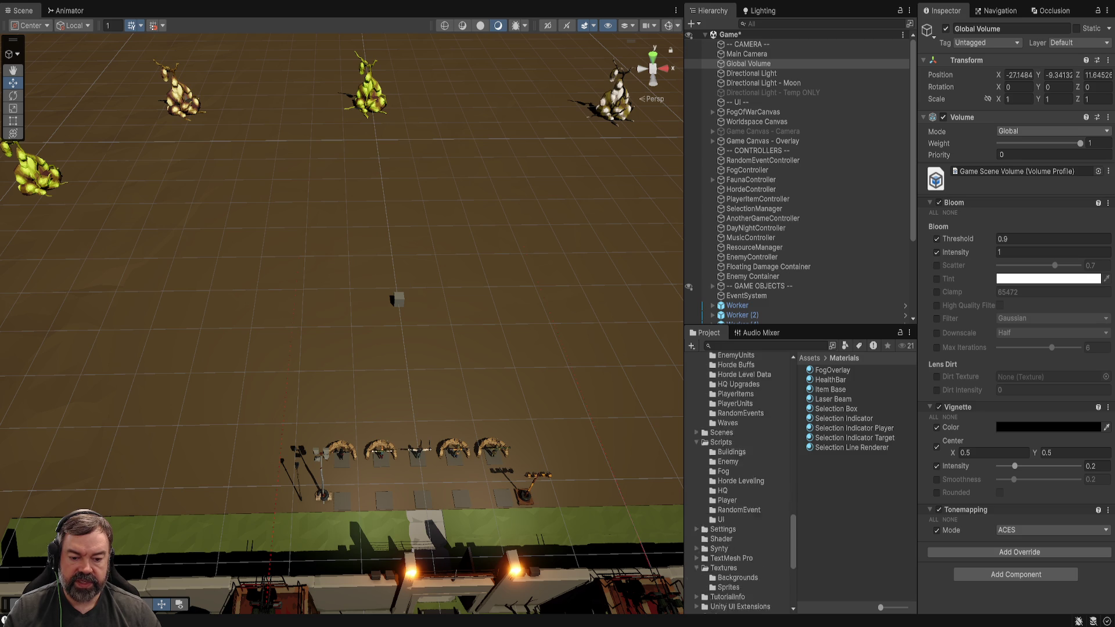
click(721, 406)
click(739, 473)
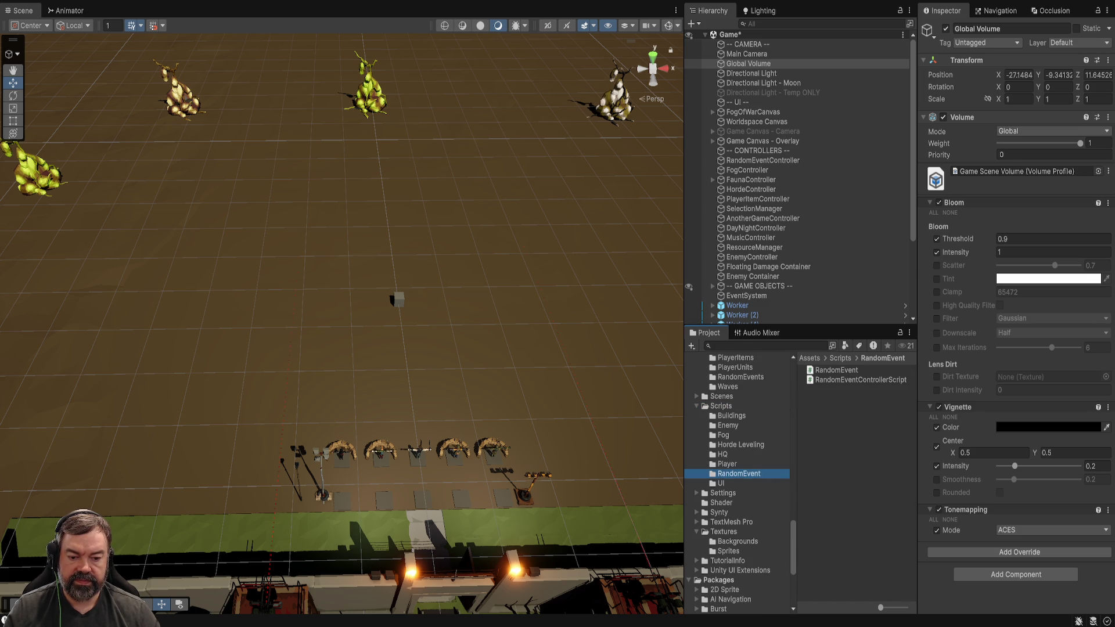
click(861, 380)
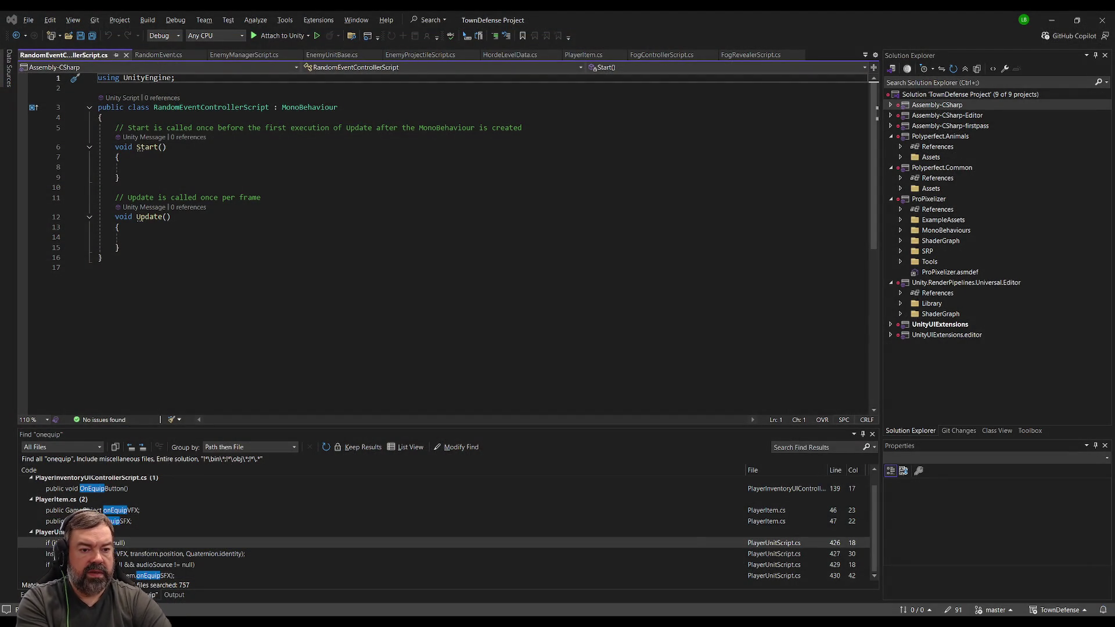
- Add a [Header("Event Settings")] line right after the class's opening brace
click(261, 119)
key(Return)
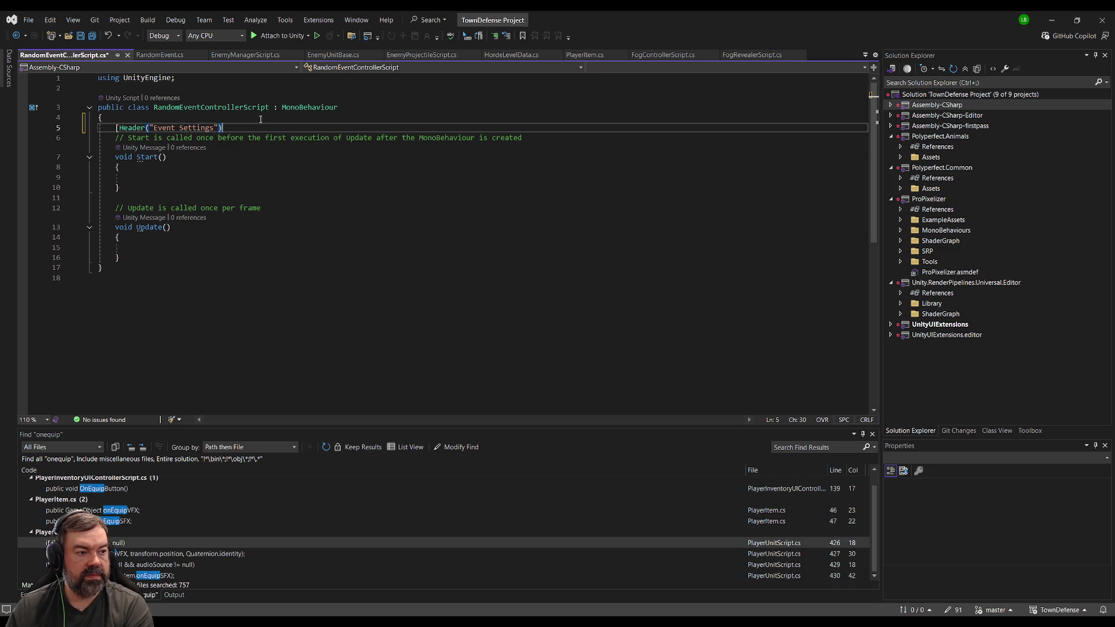
text(])
key(Return)
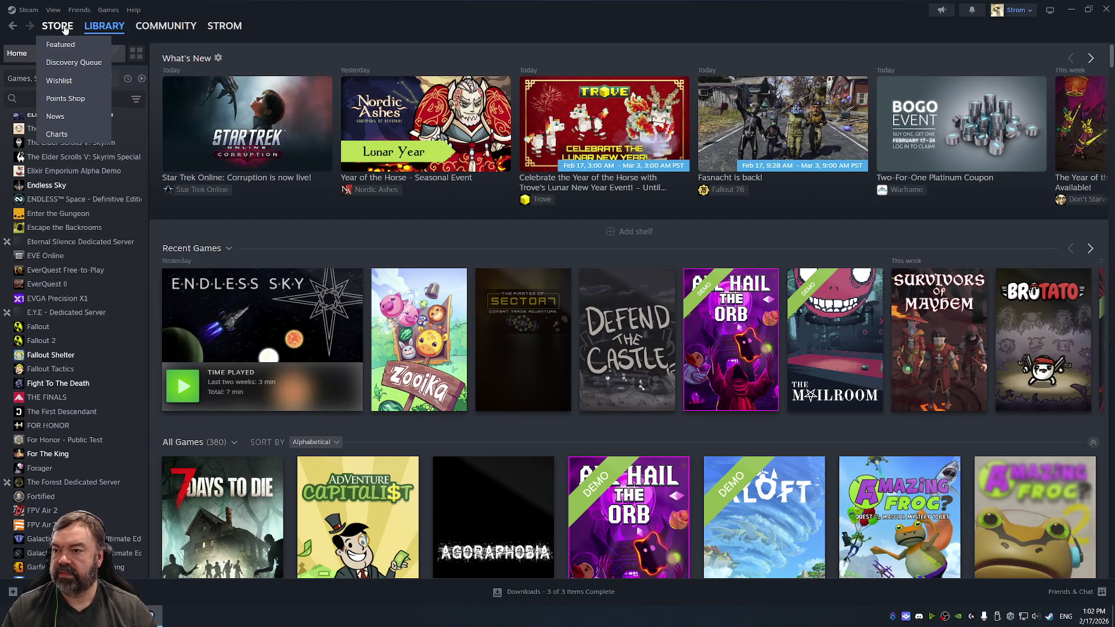
- Search the Steam store for 'u' and open the UFO 50 store page
click(61, 26)
click(701, 68)
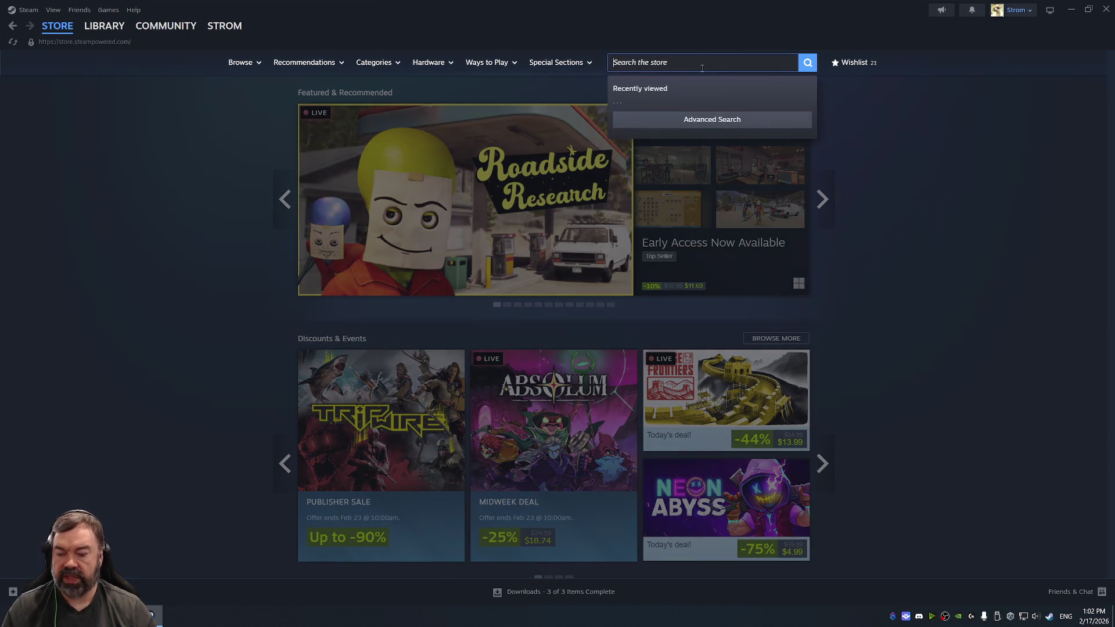
text(ufo50)
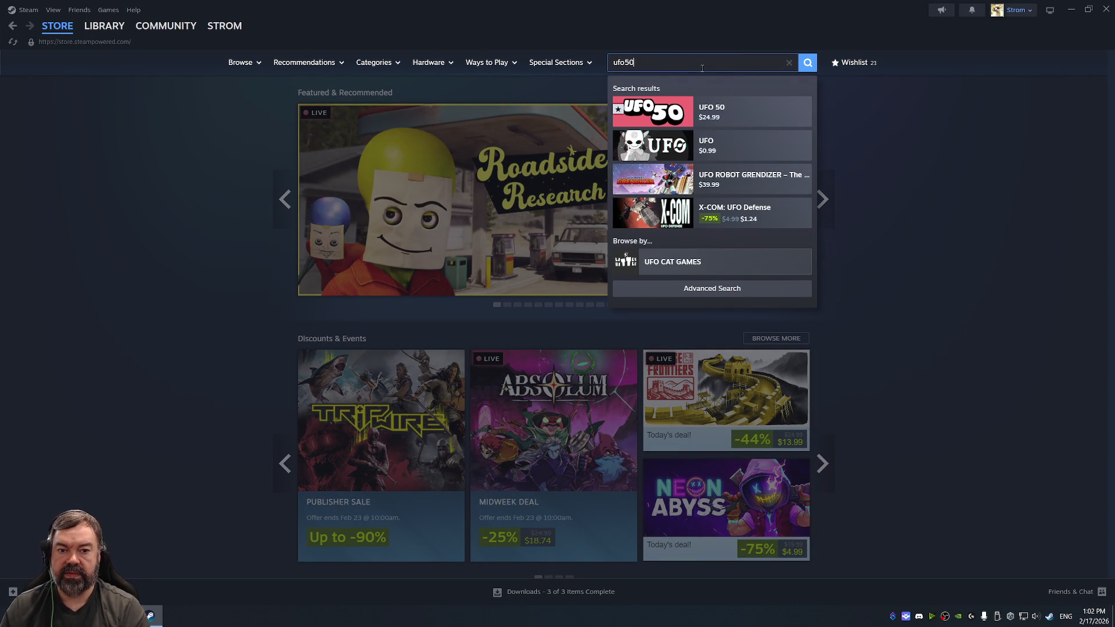
click(743, 116)
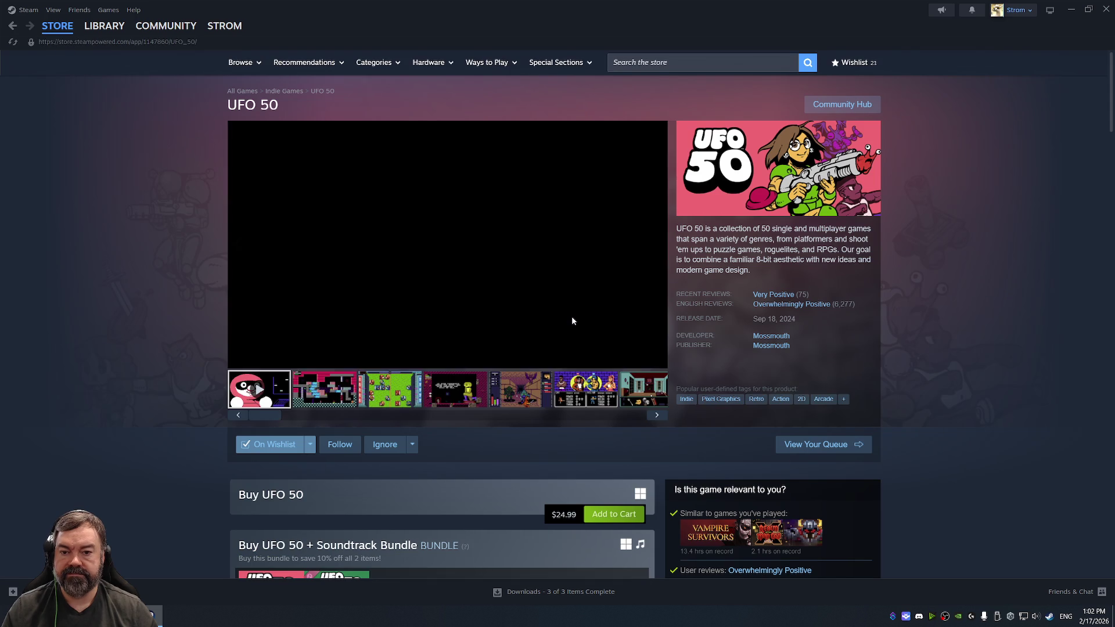
scroll(498, 400, down, 4)
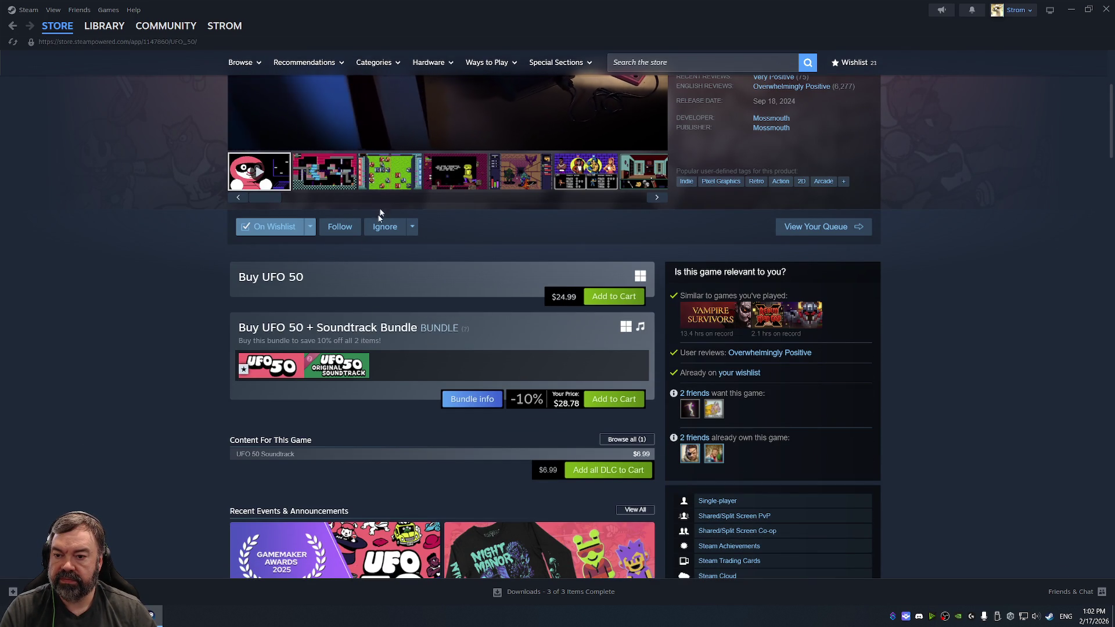
scroll(470, 314, up, 4)
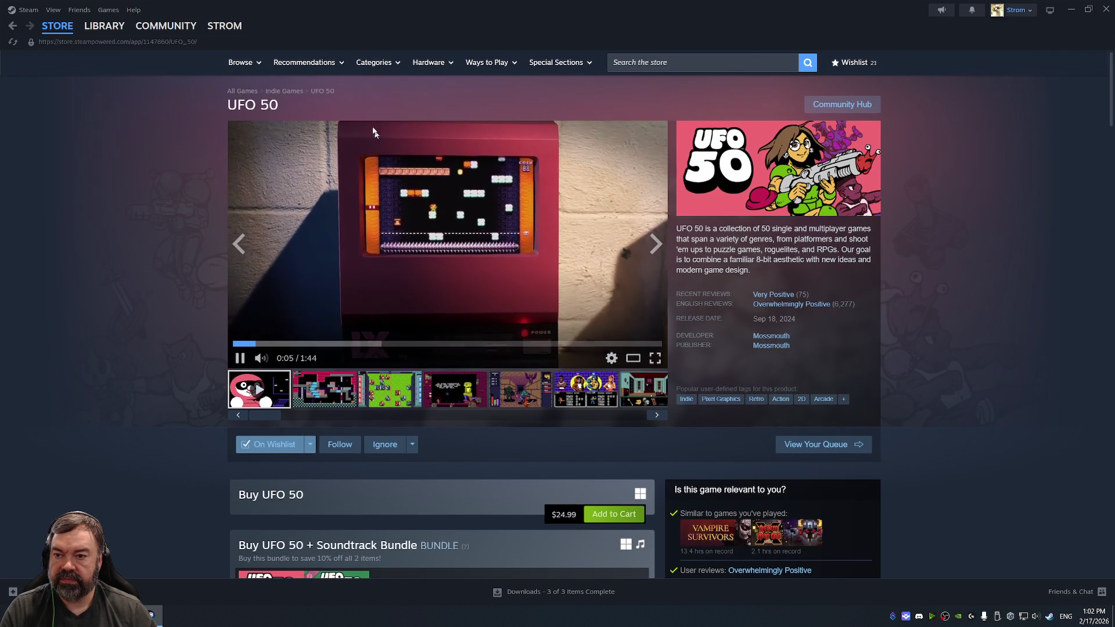
mouse_move(770, 308)
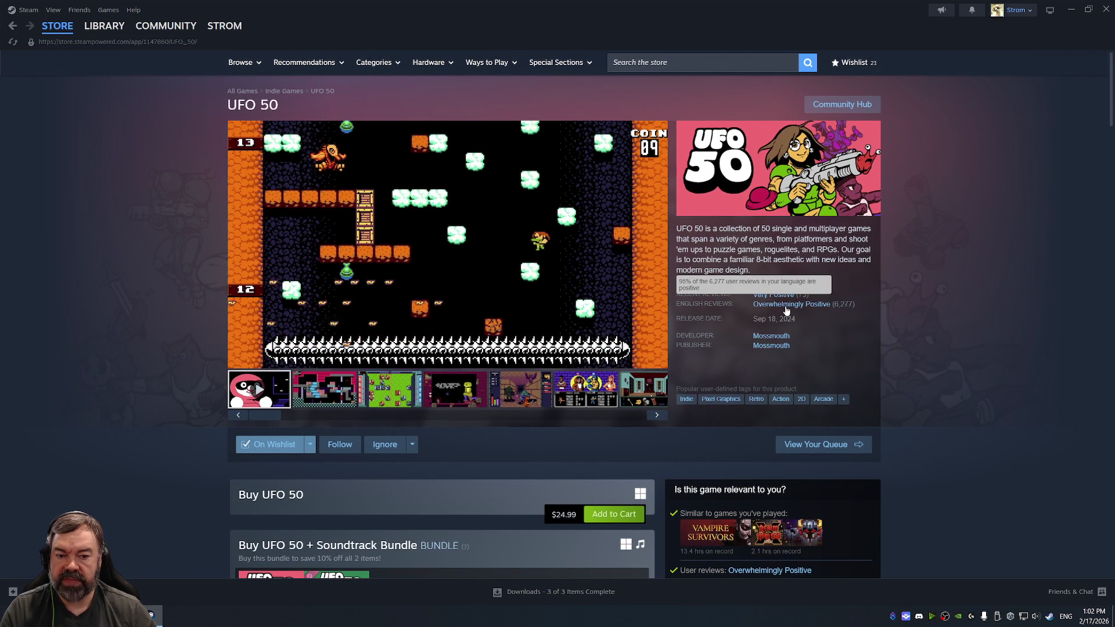
- Search for 'mini and max', then clear the query and dismiss the suggestions
click(646, 63)
text(mini and max)
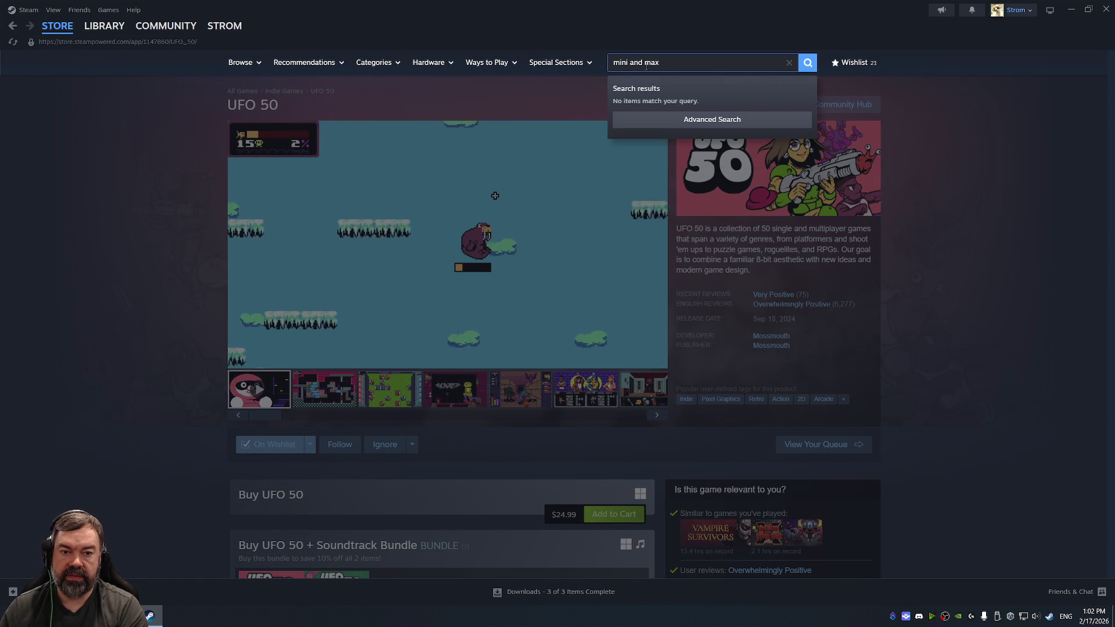
key(BackSpace)
key(BackSpace)
key(BackSpace)
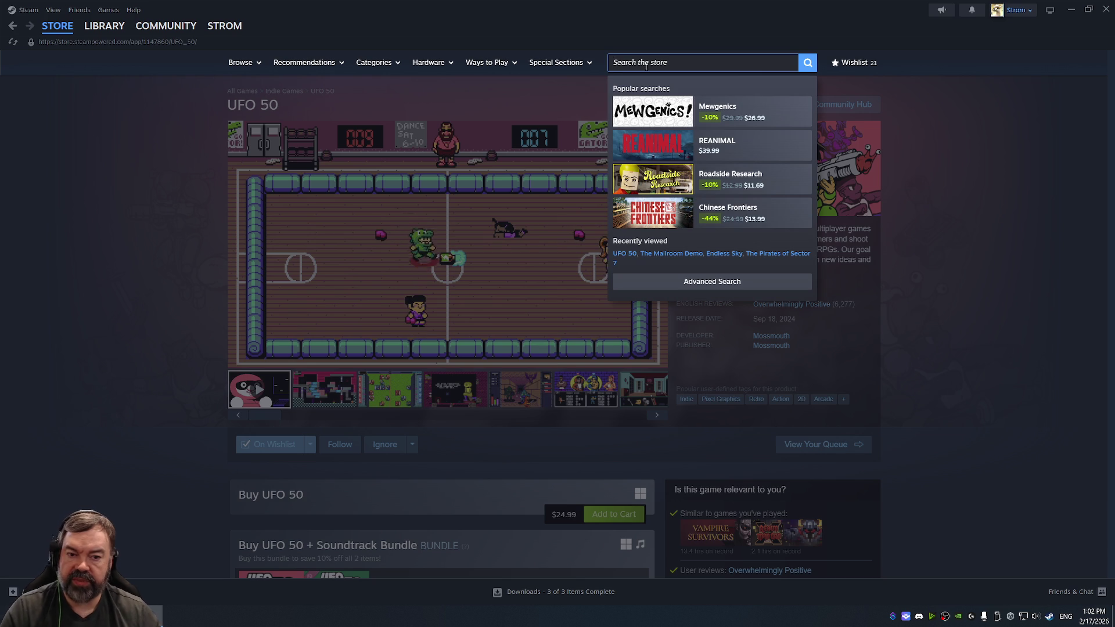
click(425, 299)
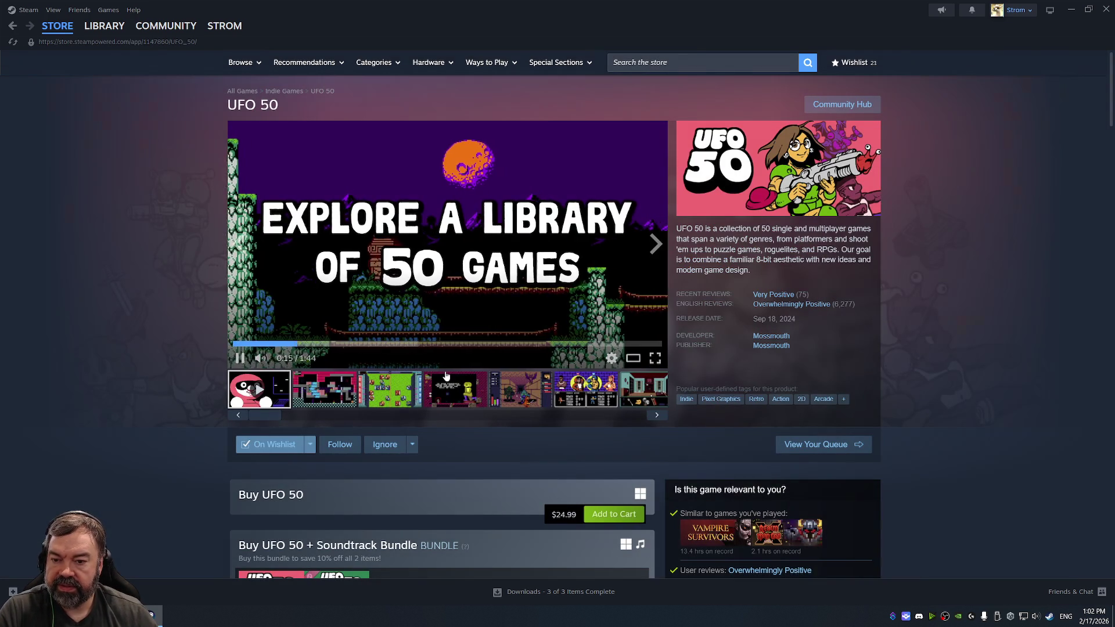
- Pause the UFO 50 trailer and skip forward through its clips from 0:15 to 1:11
click(418, 290)
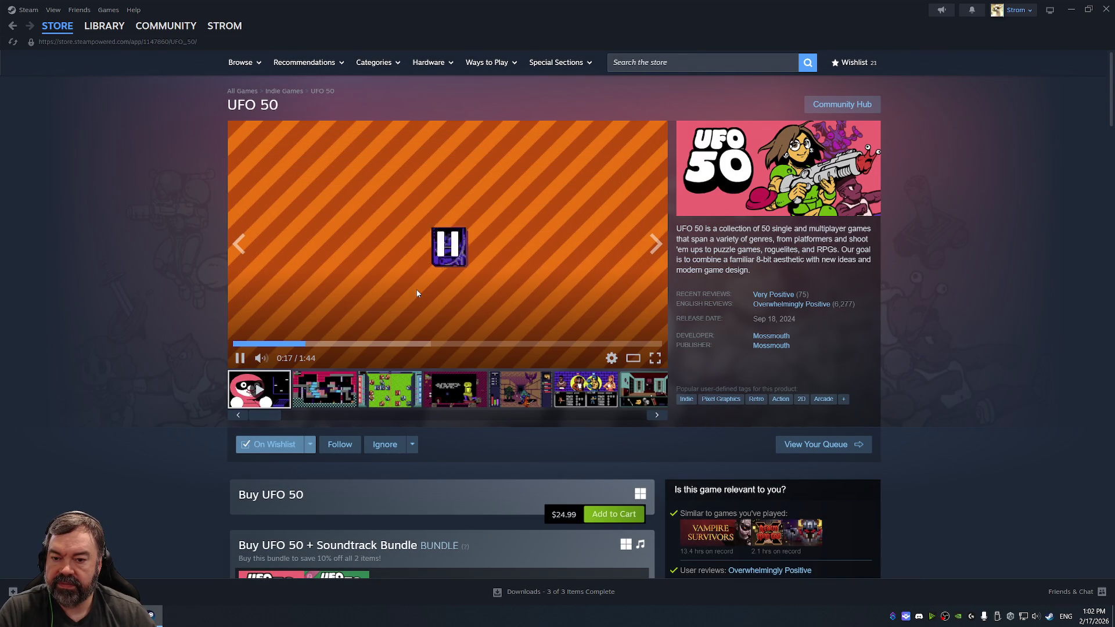
click(300, 347)
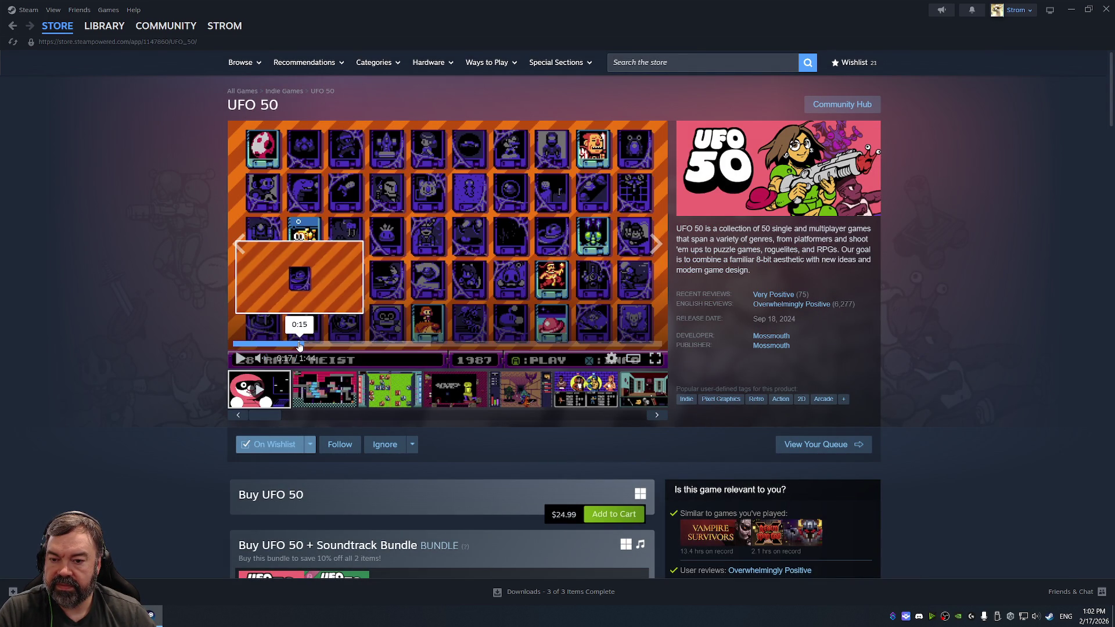
drag(302, 346, 315, 347)
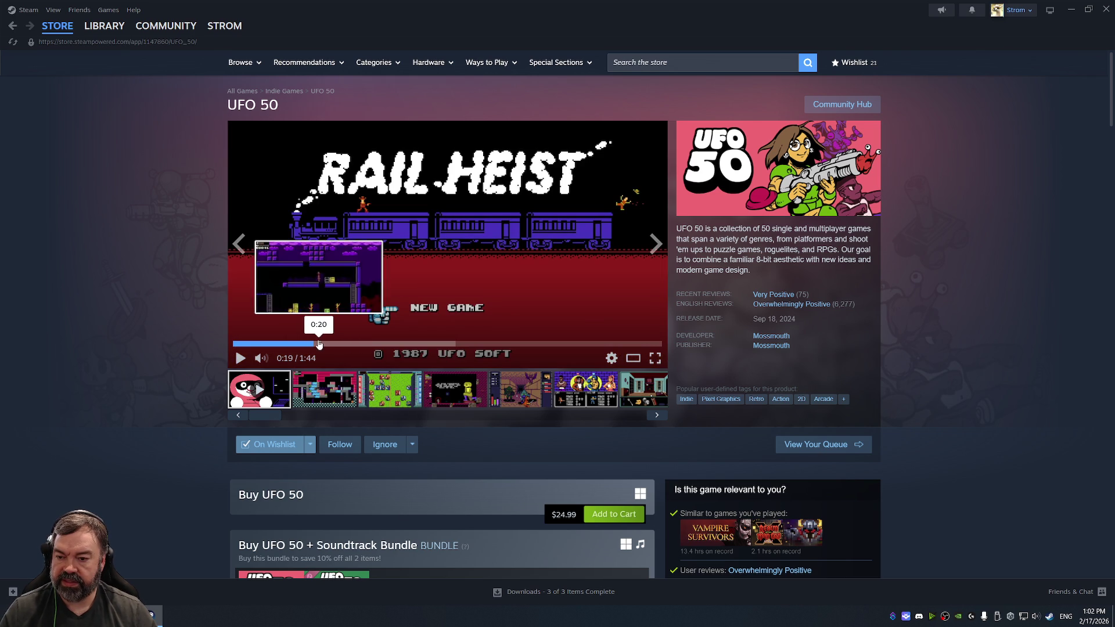
click(389, 345)
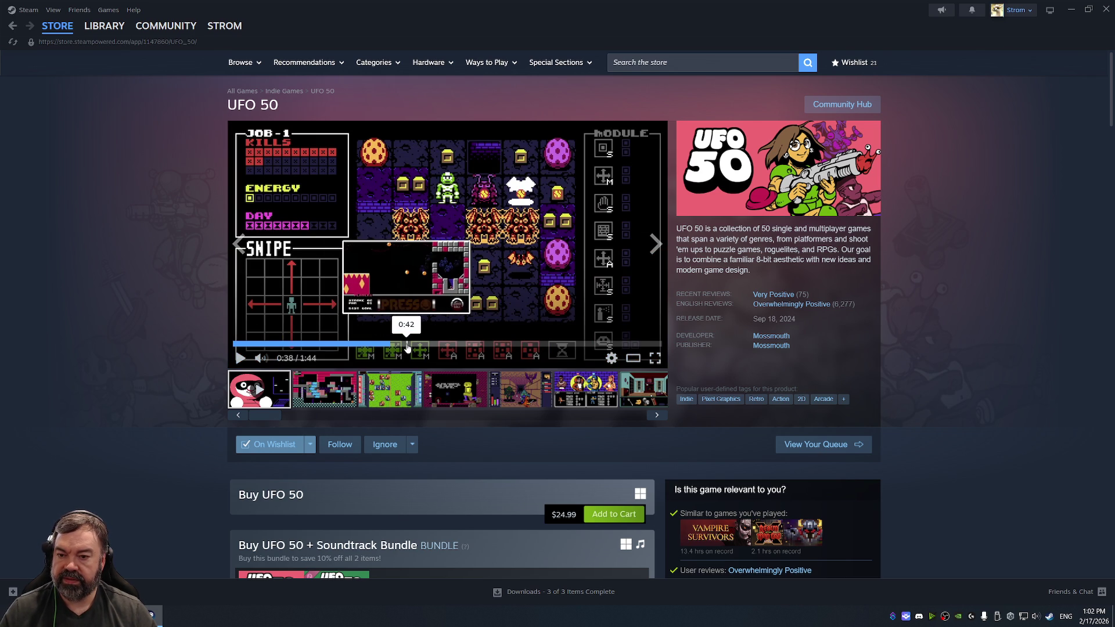
click(407, 345)
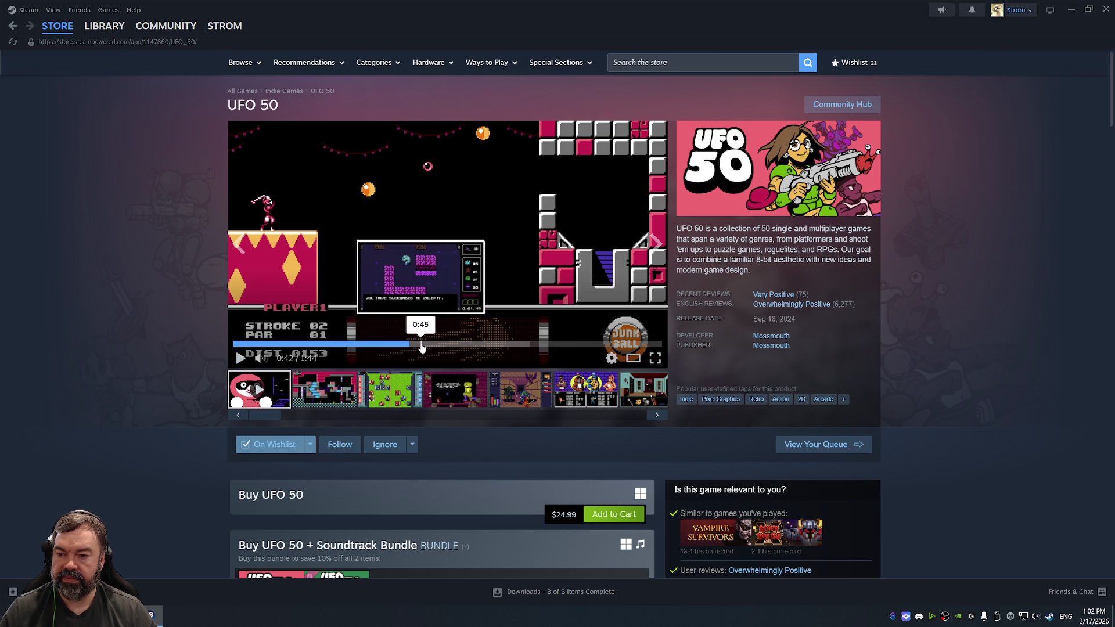
click(430, 345)
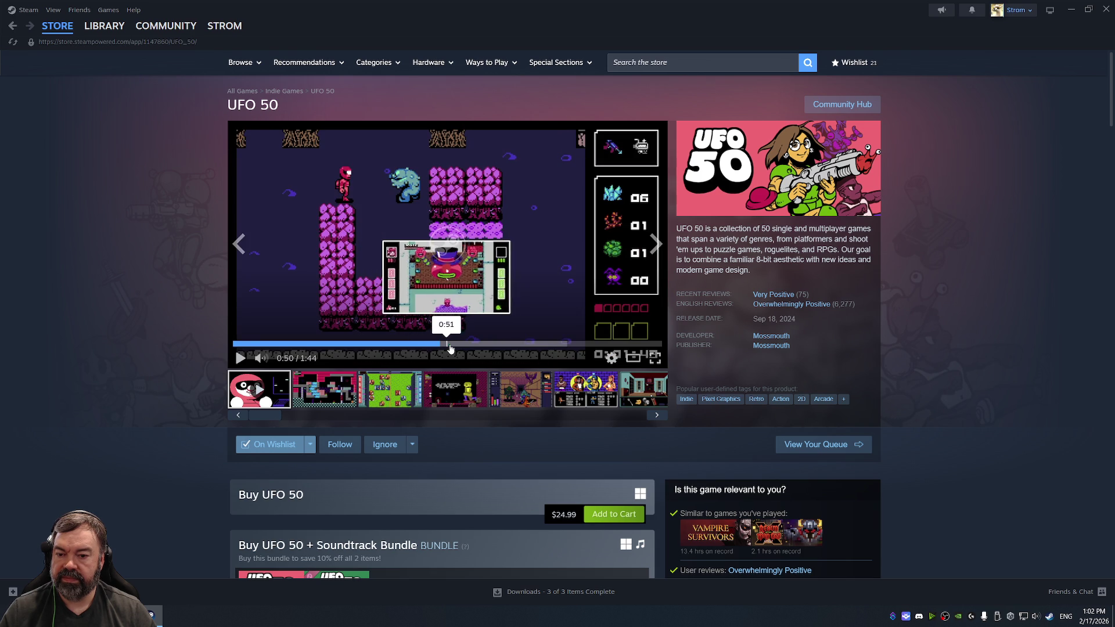
click(455, 344)
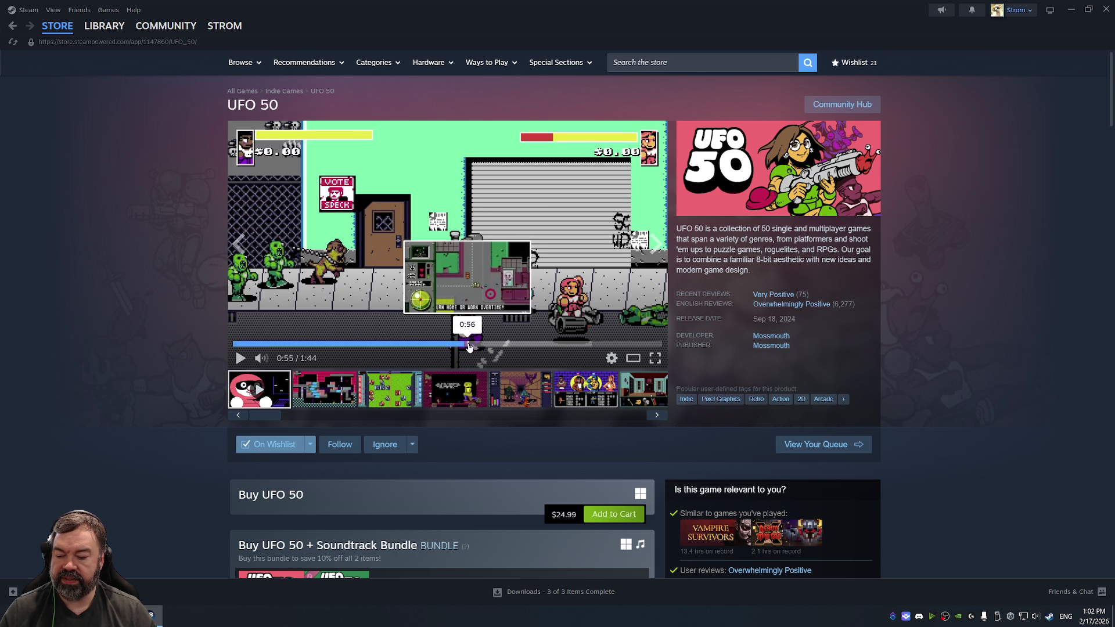
click(479, 345)
click(489, 345)
click(501, 345)
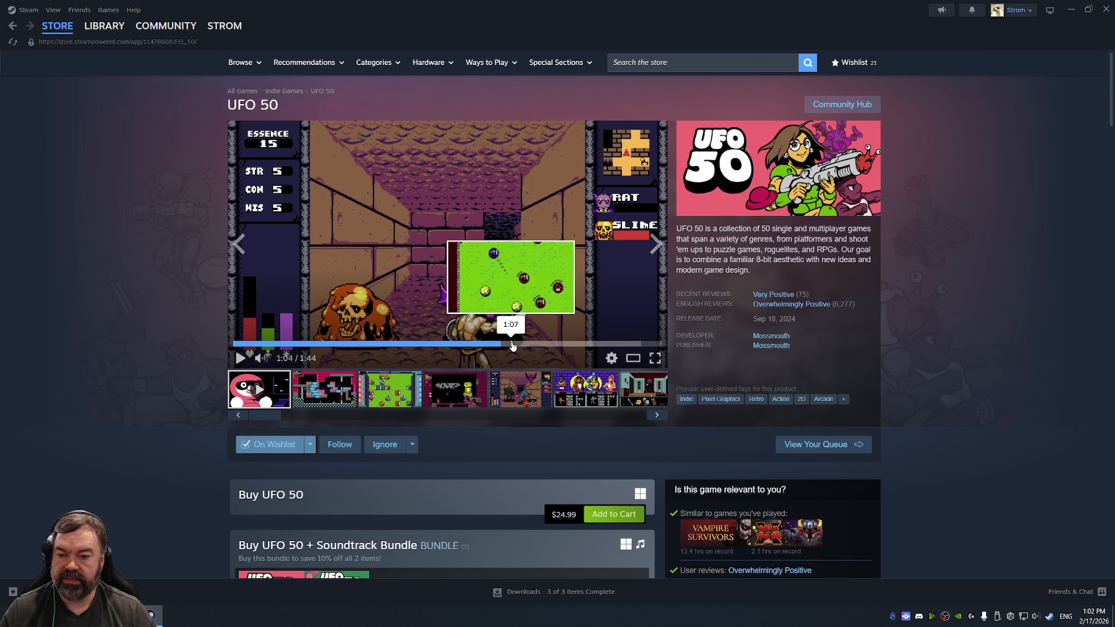
click(525, 345)
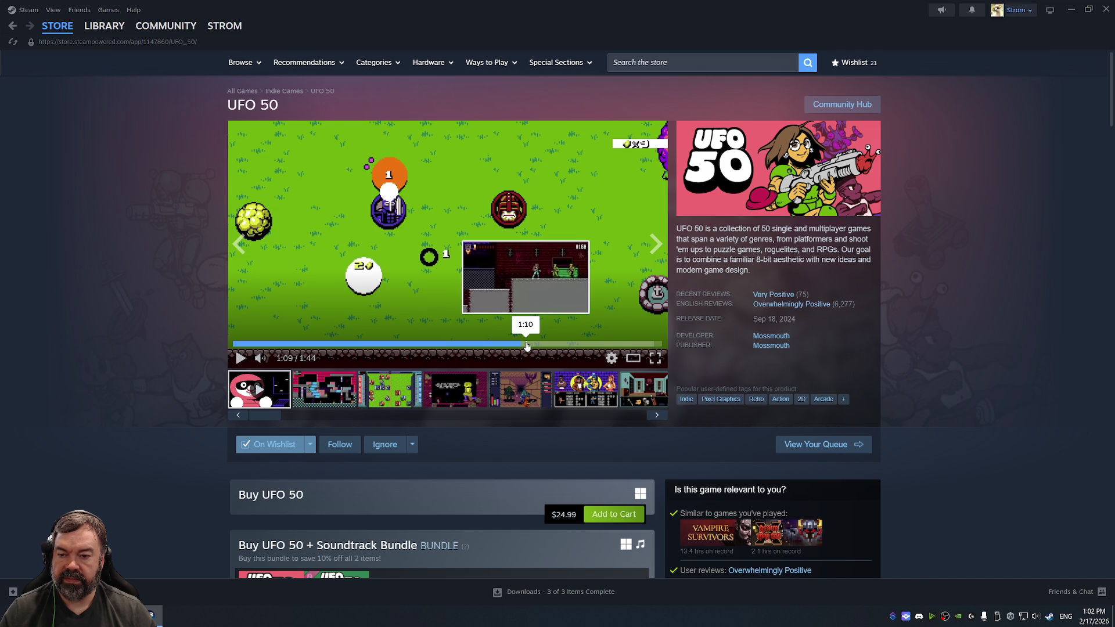
click(529, 345)
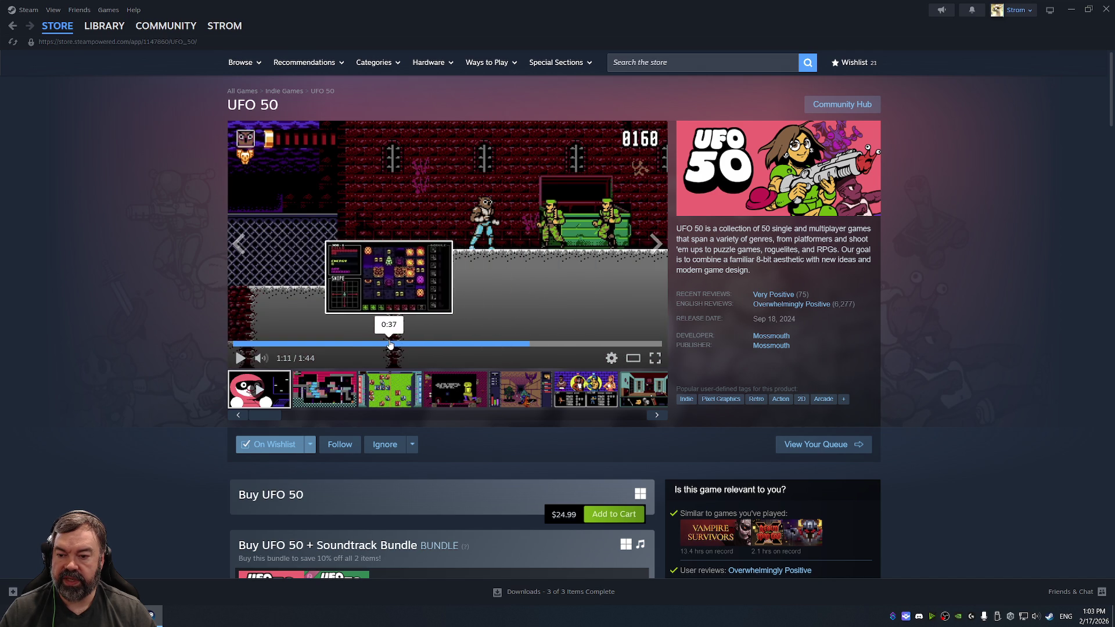
- Rewind the trailer back to about 0:24, then scrub ahead past 1:16 toward the ending
click(378, 344)
click(371, 344)
click(366, 343)
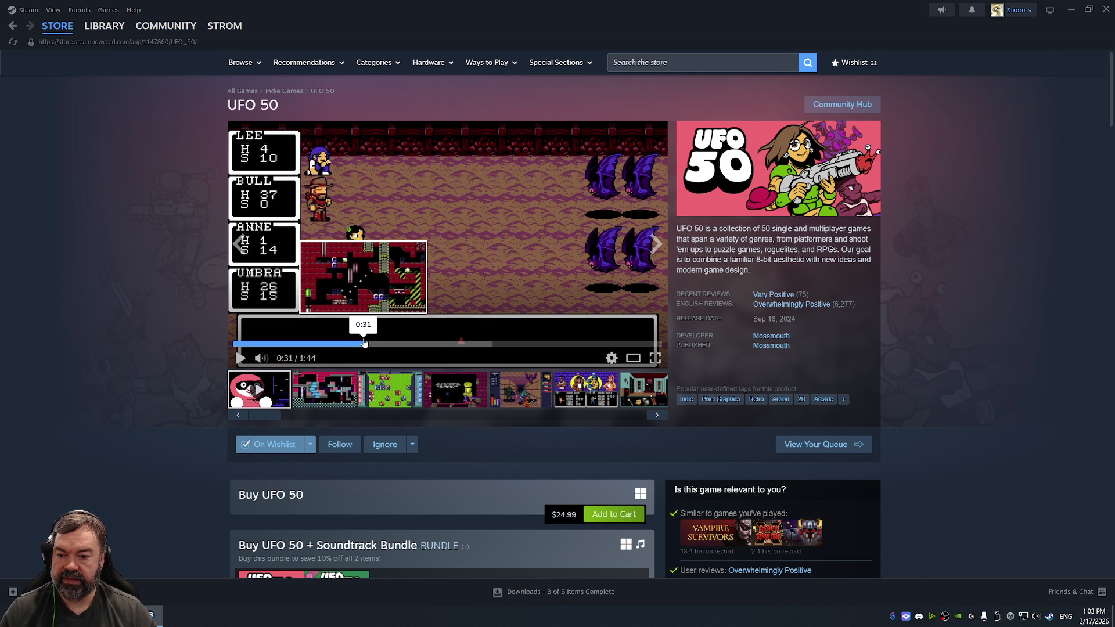
click(360, 342)
click(351, 344)
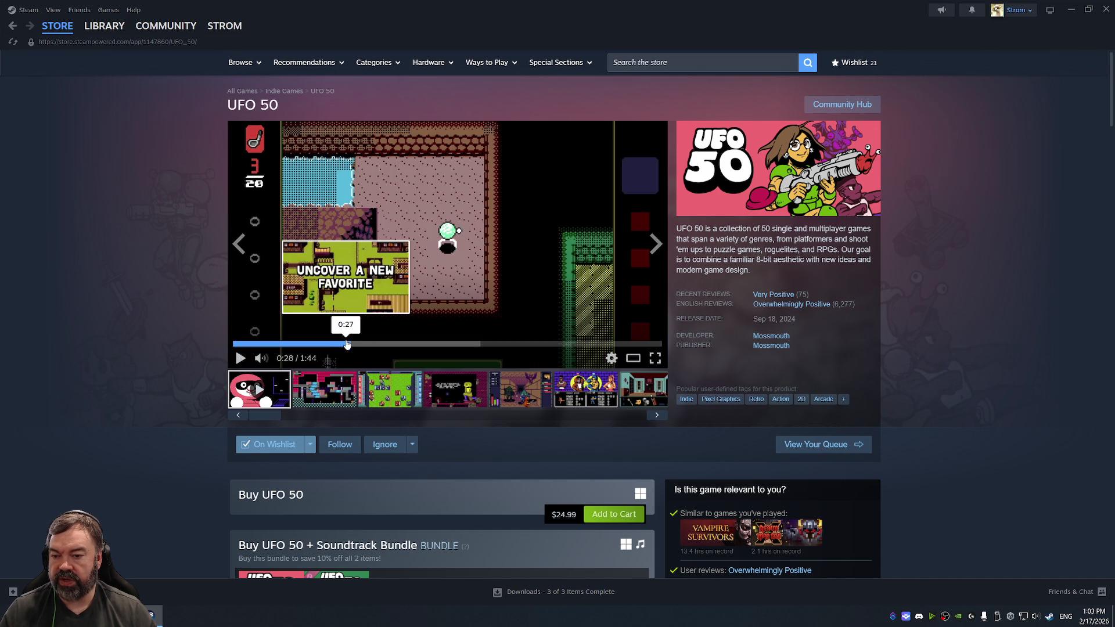
click(343, 345)
click(339, 344)
click(333, 345)
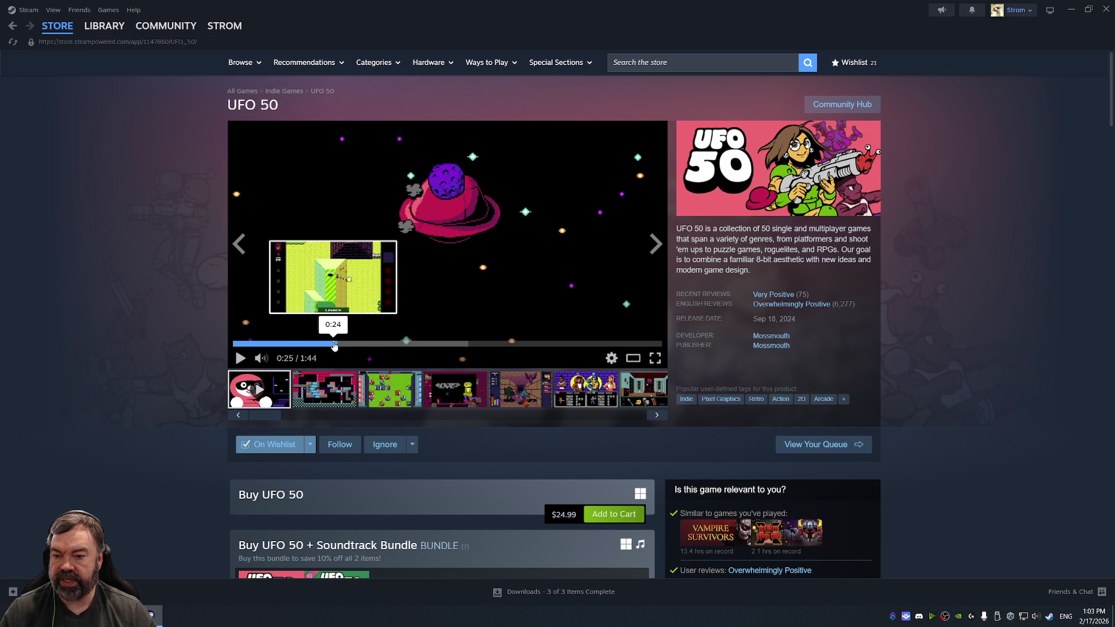
click(329, 346)
click(318, 343)
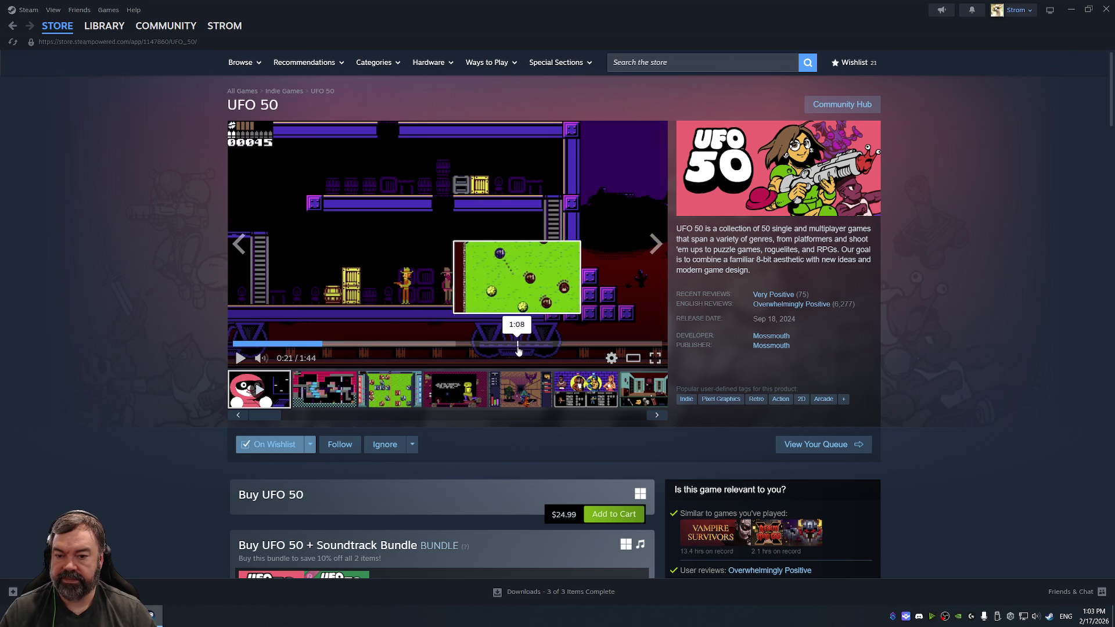
click(518, 348)
click(540, 346)
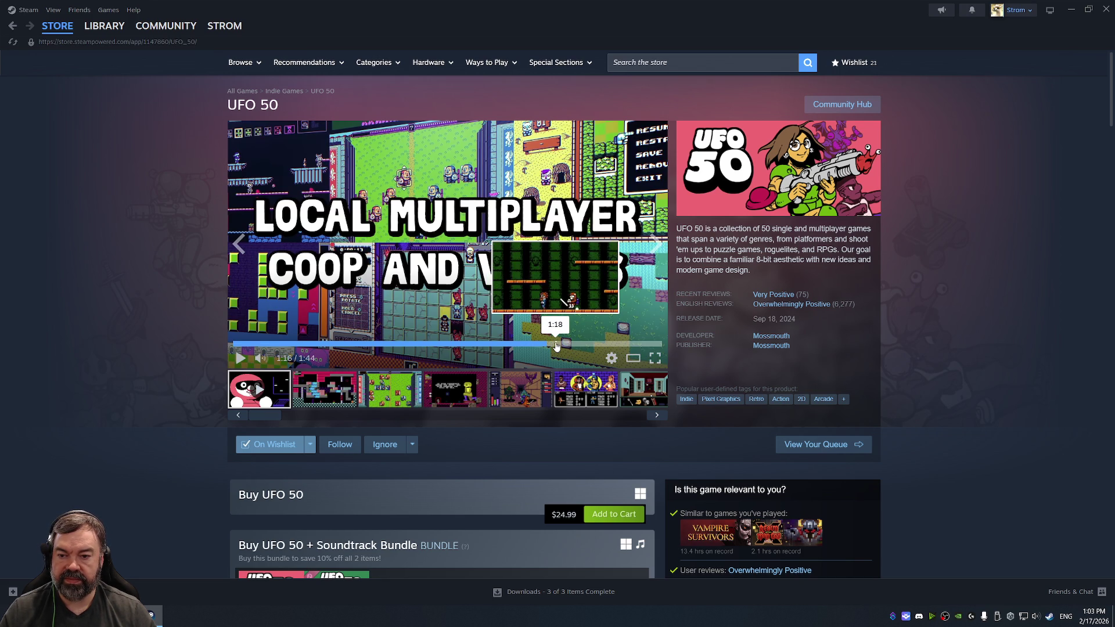
drag(541, 347, 632, 347)
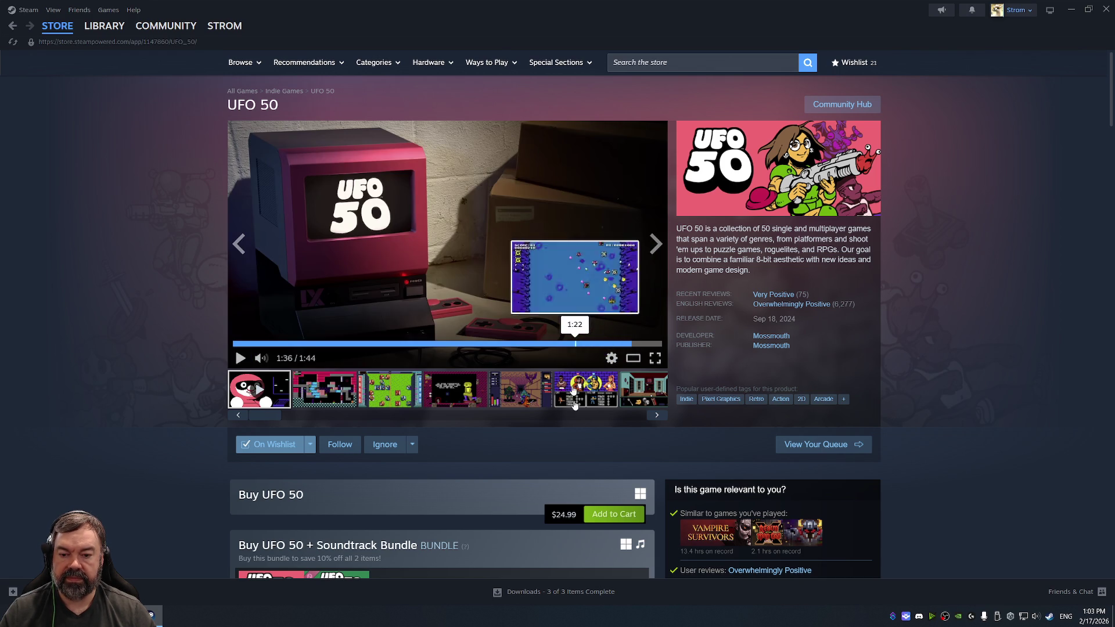
scroll(556, 367, down, 2)
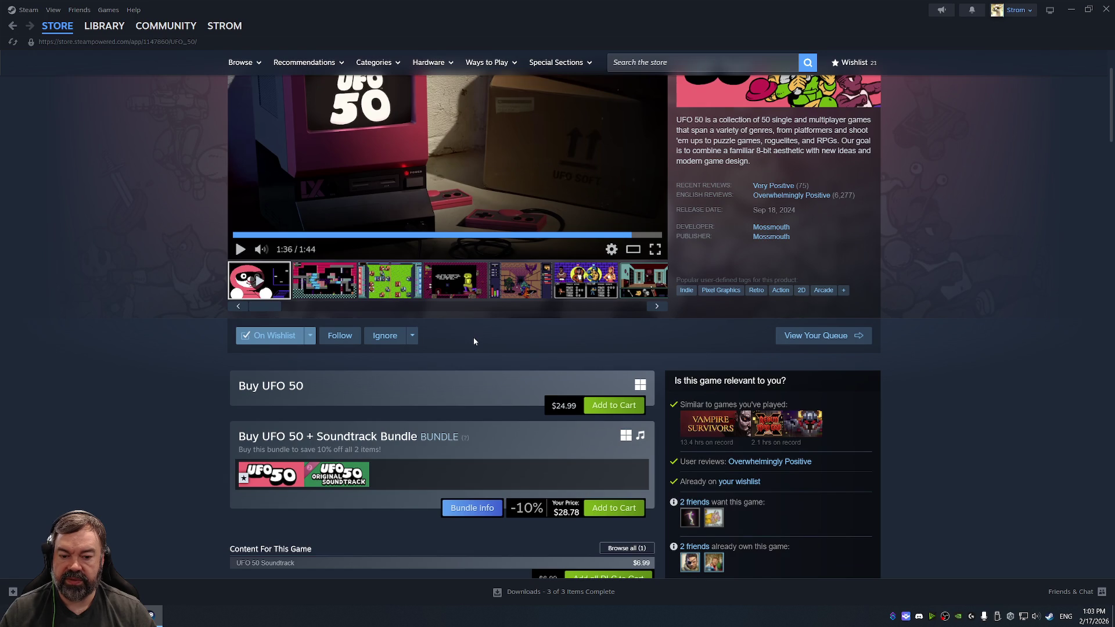
scroll(478, 339, down, 8)
scroll(477, 341, down, 4)
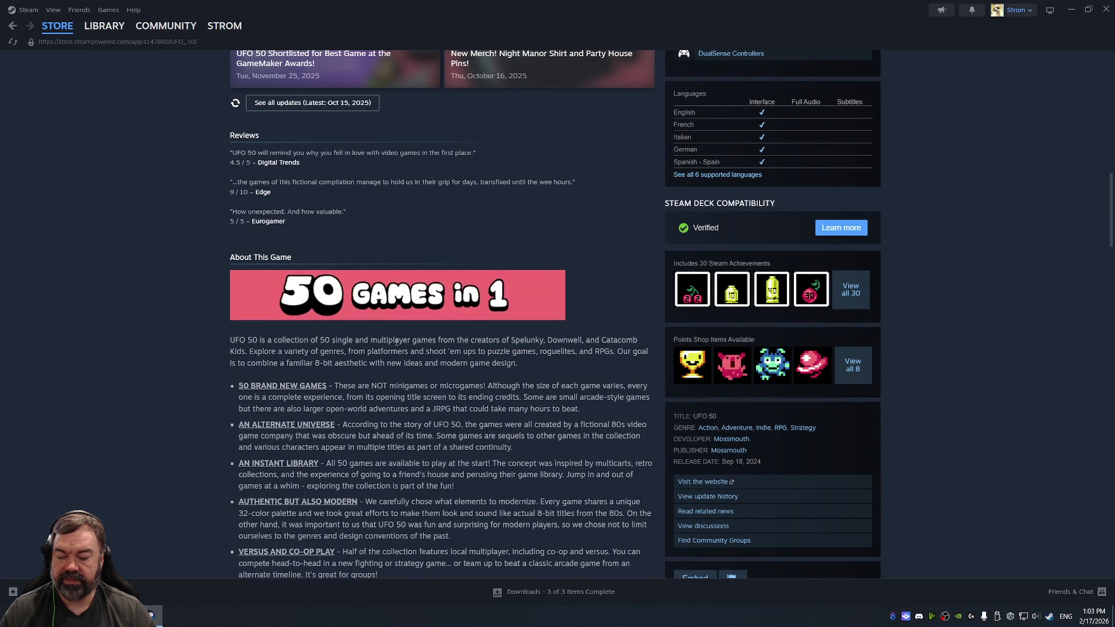
scroll(409, 347, up, 14)
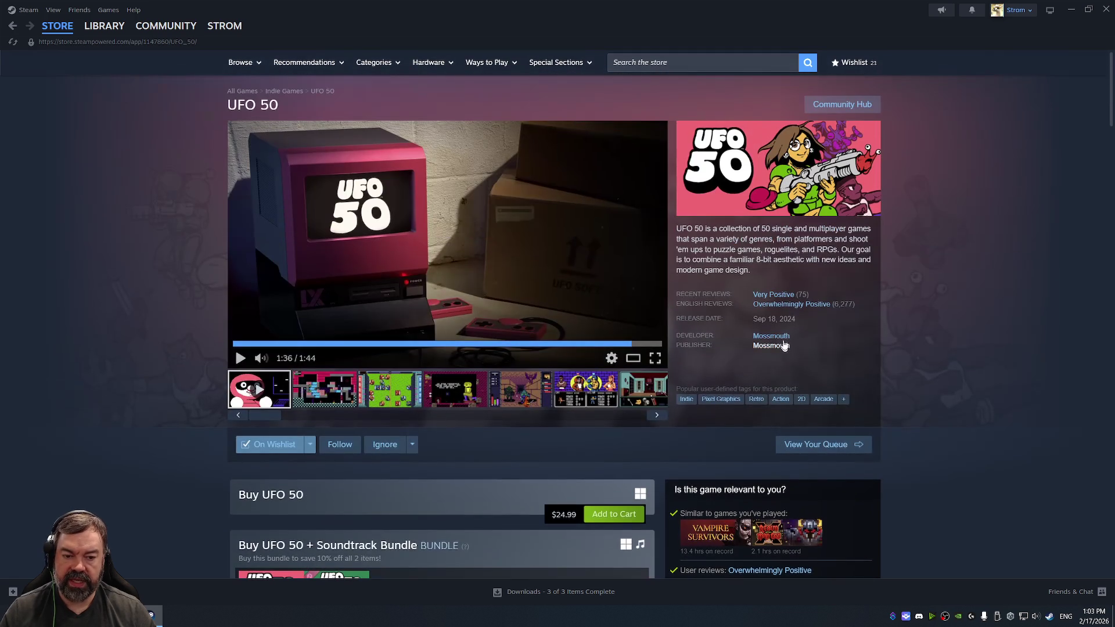
click(783, 339)
- Open the Spelunky store page and browse its screenshots up to the shop scene
scroll(456, 293, down, 7)
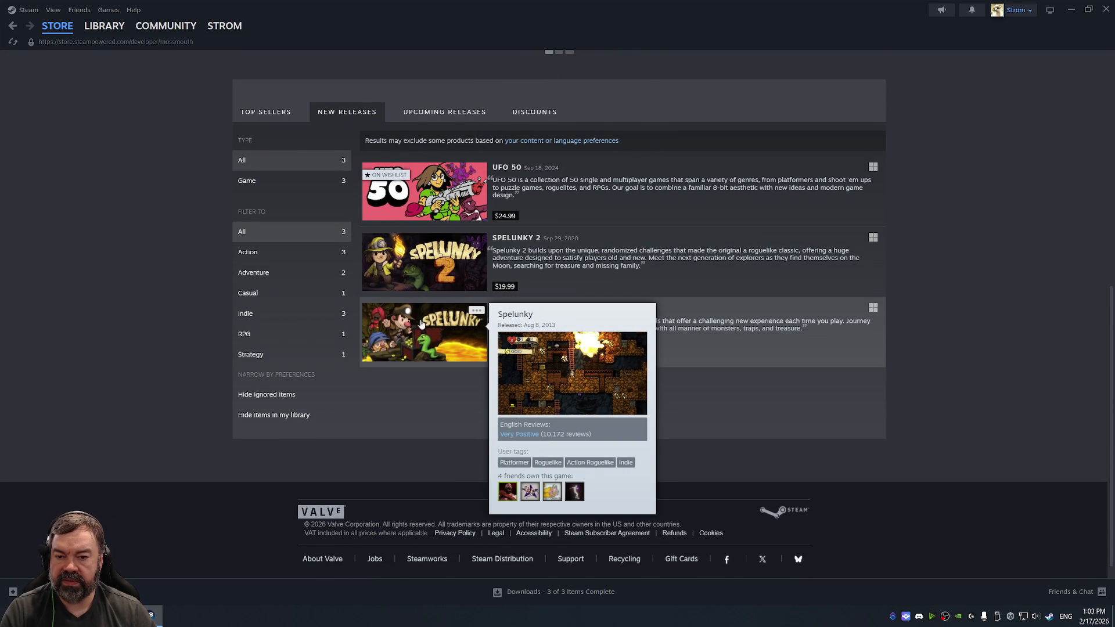
scroll(442, 350, up, 4)
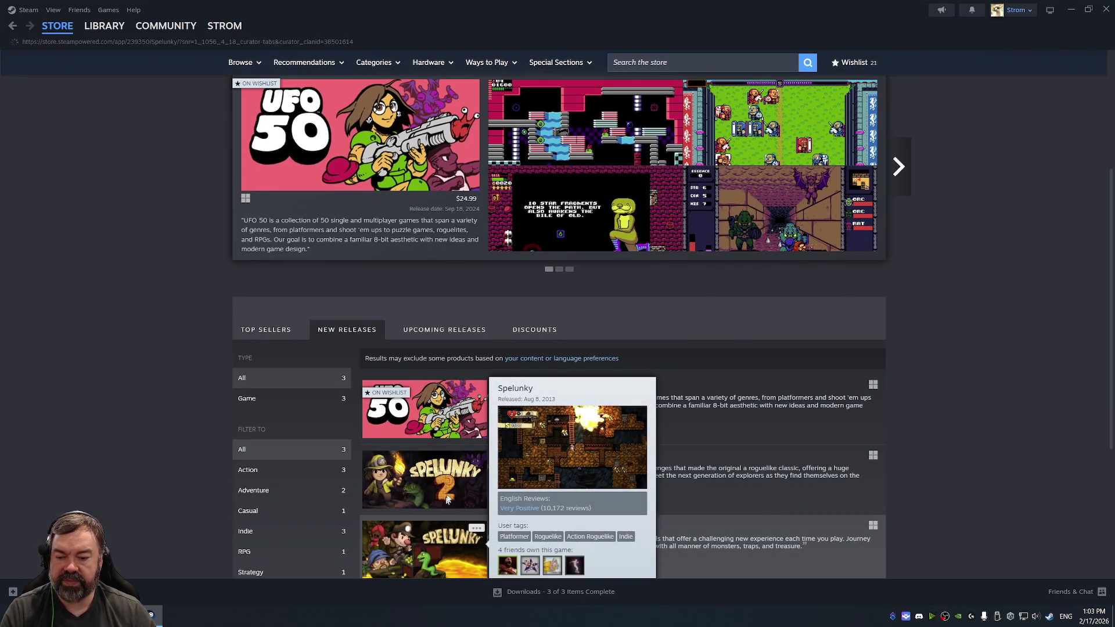
click(423, 538)
click(317, 386)
click(390, 389)
click(455, 390)
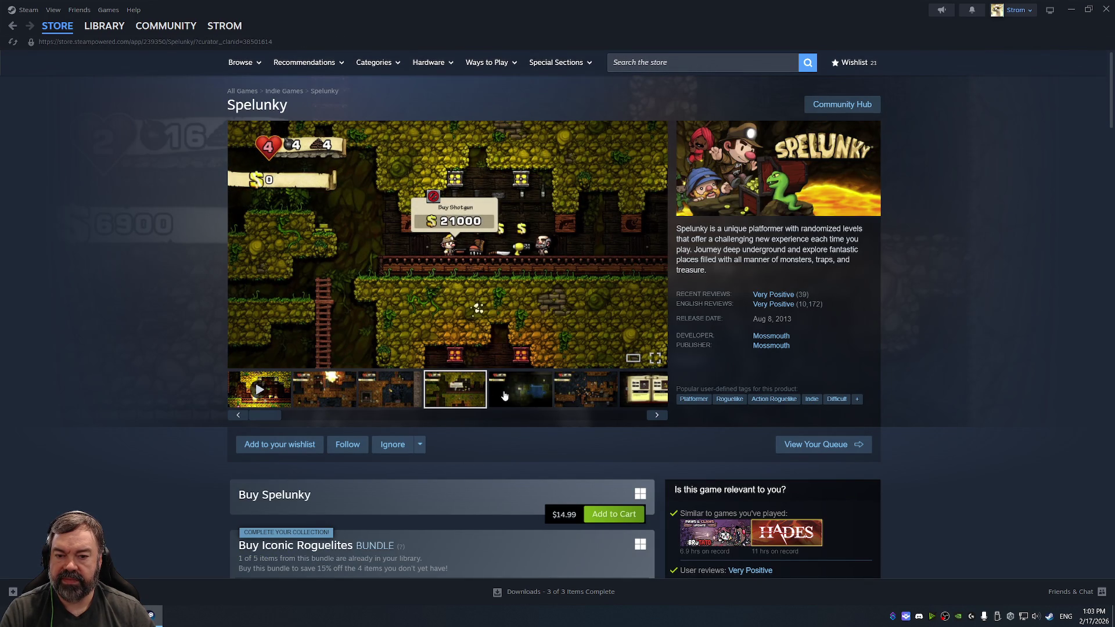
- Open the Spelunky 2 store page, then go back to the Mossmouth developer page
scroll(847, 332, down, 3)
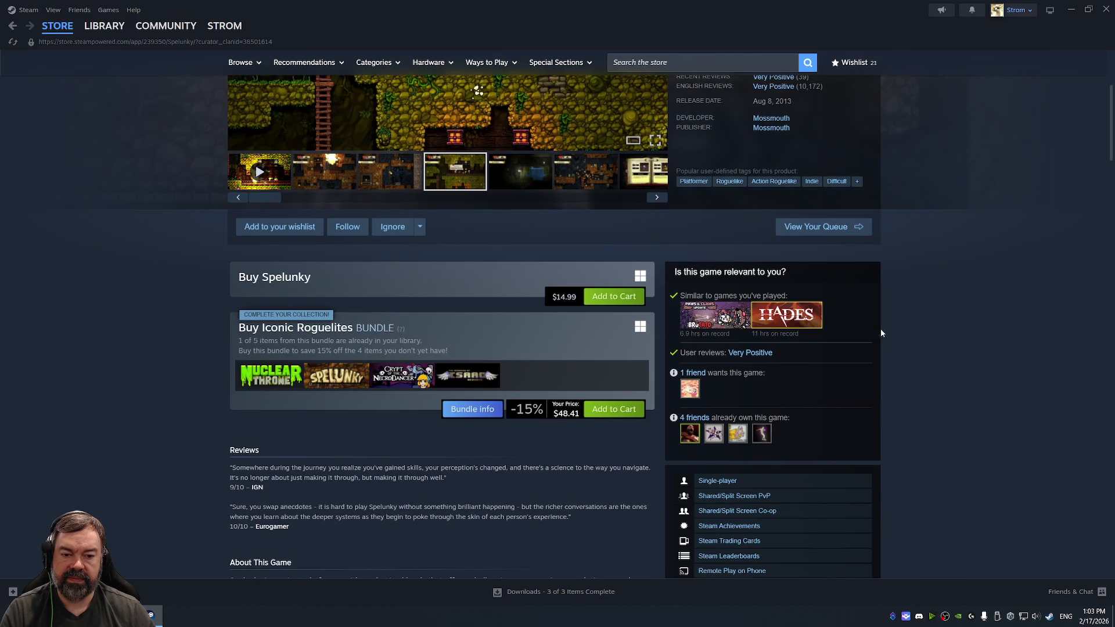
mouse_move(727, 320)
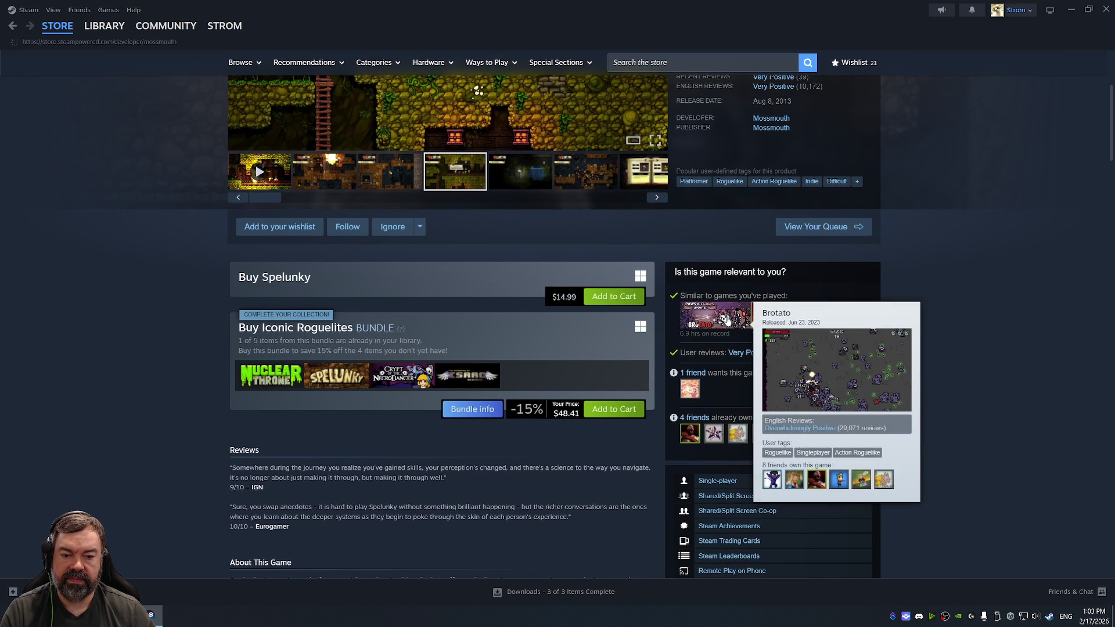
scroll(551, 369, down, 2)
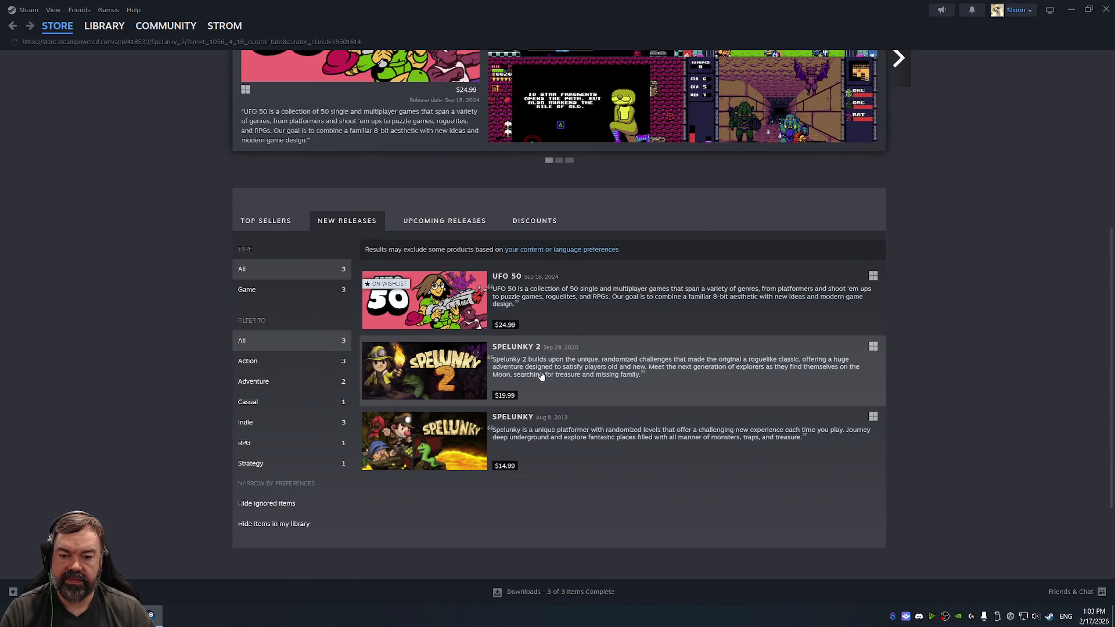
click(541, 376)
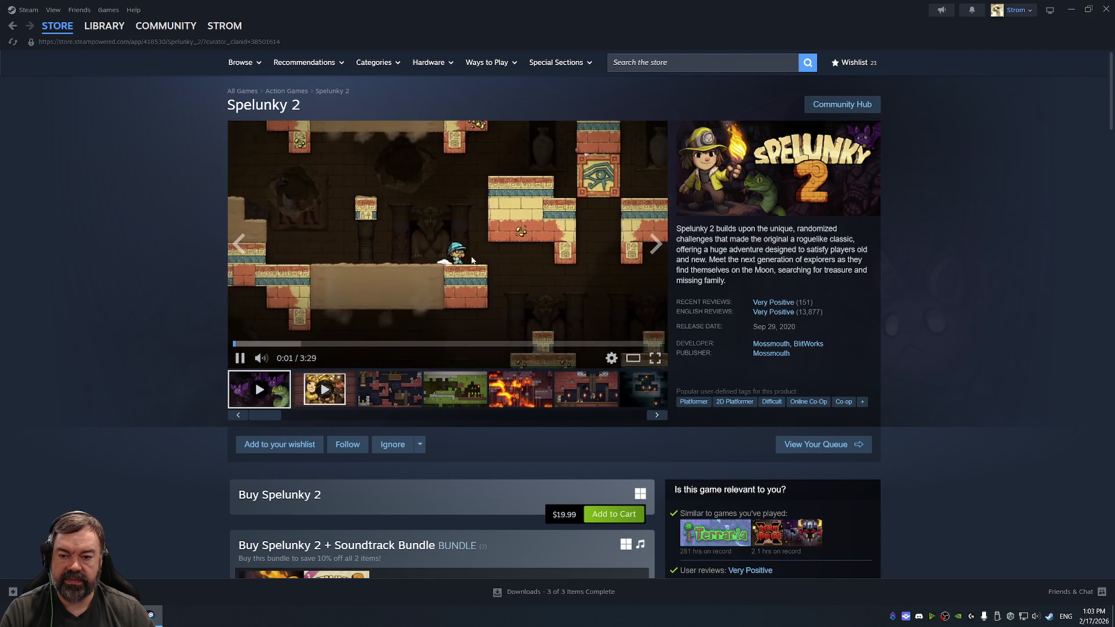
key(alt+Left)
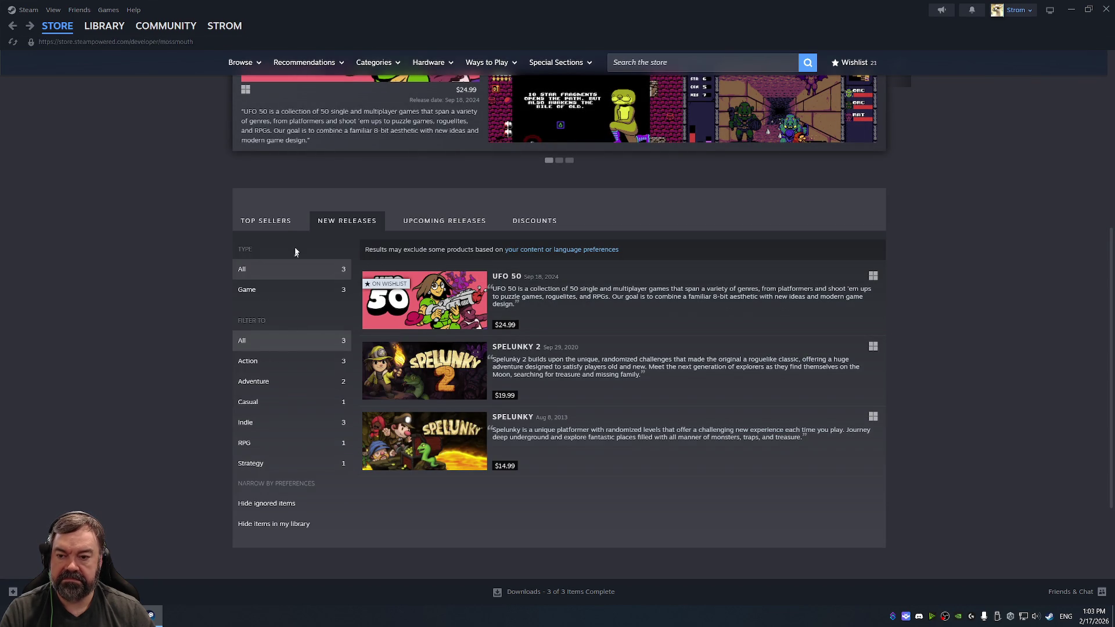
- Show Mossmouth's Top Sellers list, look over the UFO 50 release, then close Steam
click(276, 225)
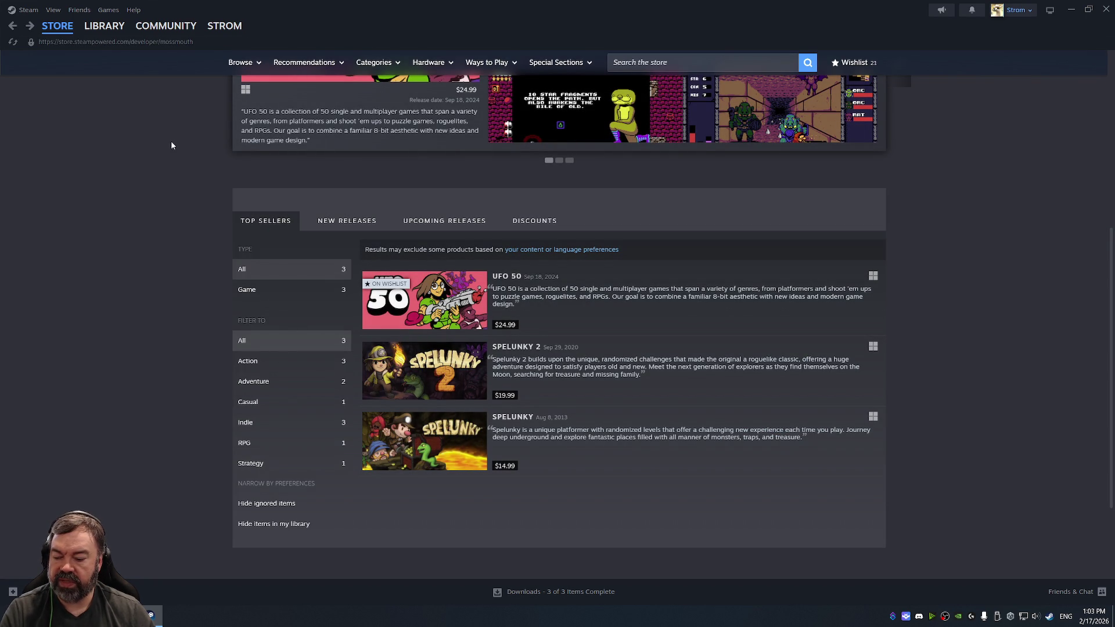
scroll(238, 210, up, 3)
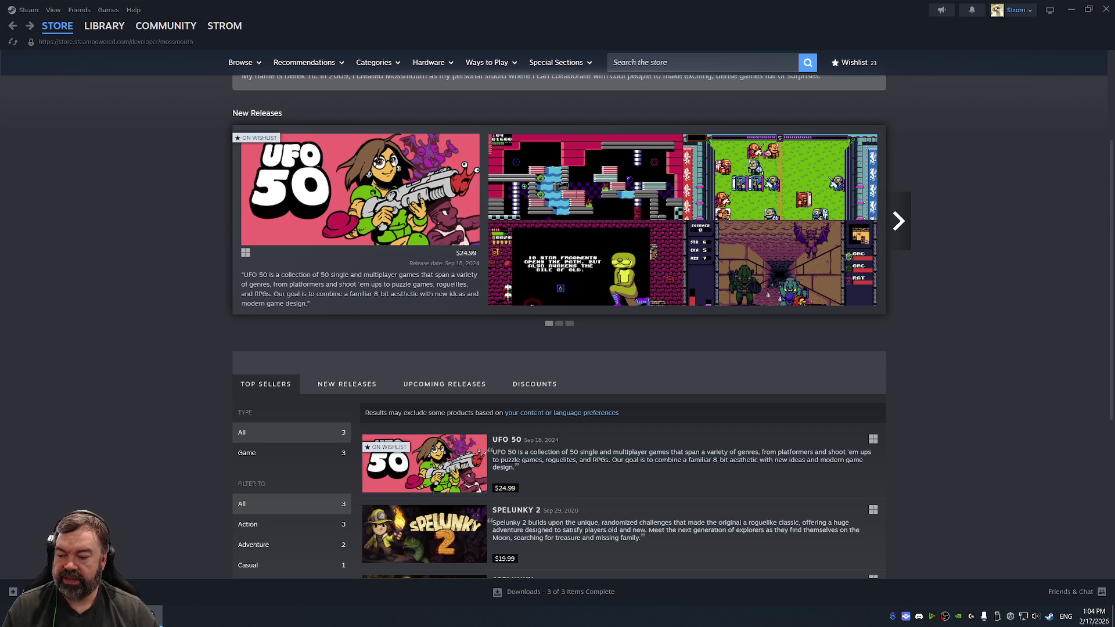
mouse_move(151, 615)
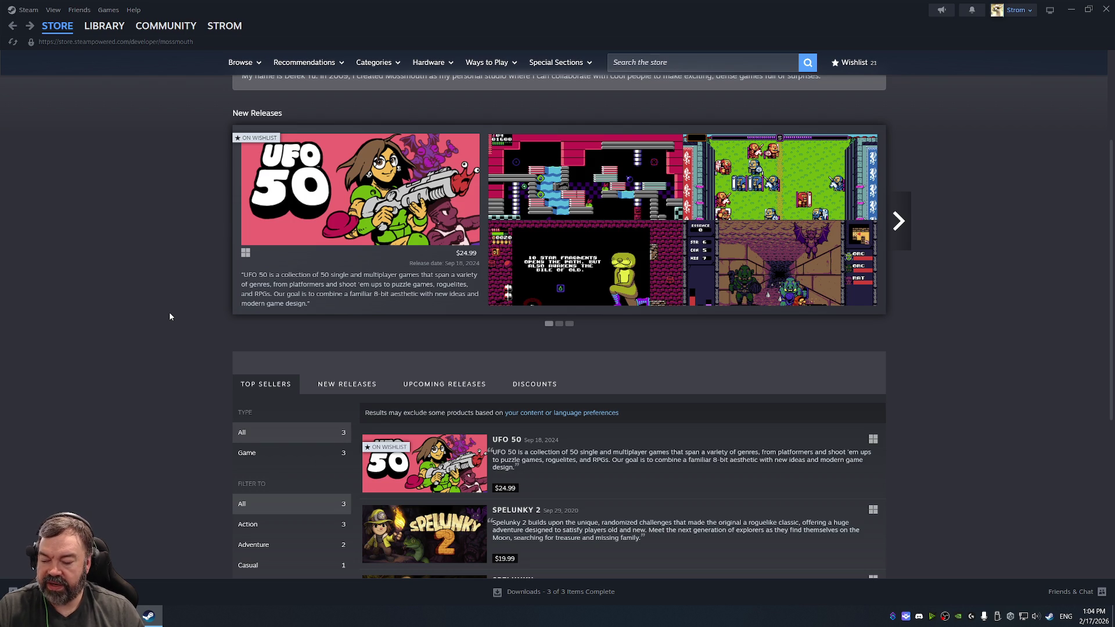
mouse_move(234, 275)
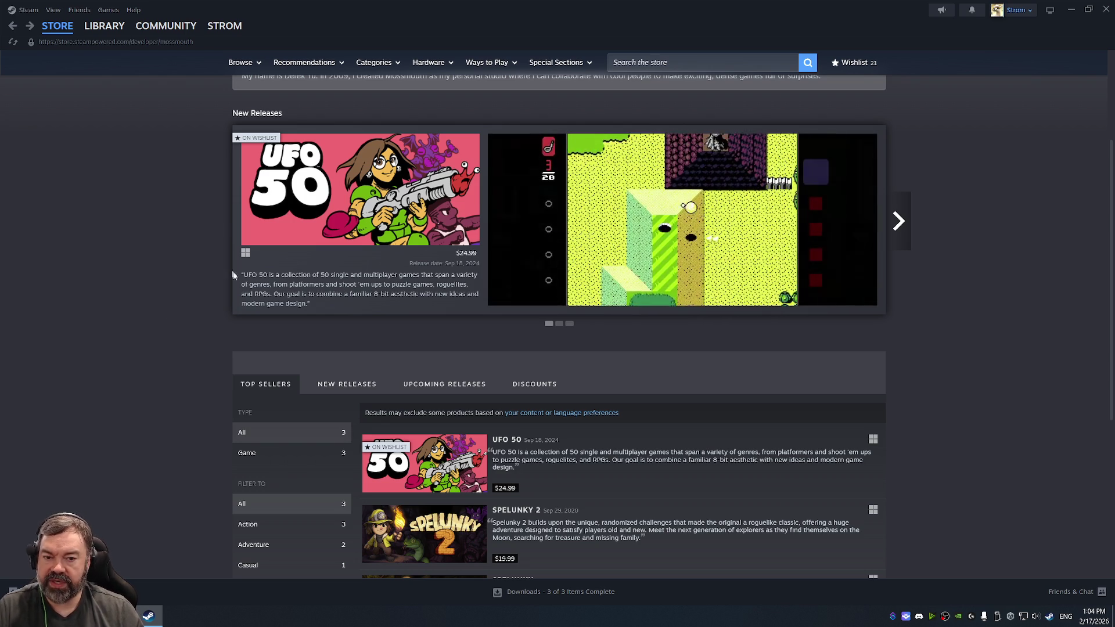
mouse_move(335, 236)
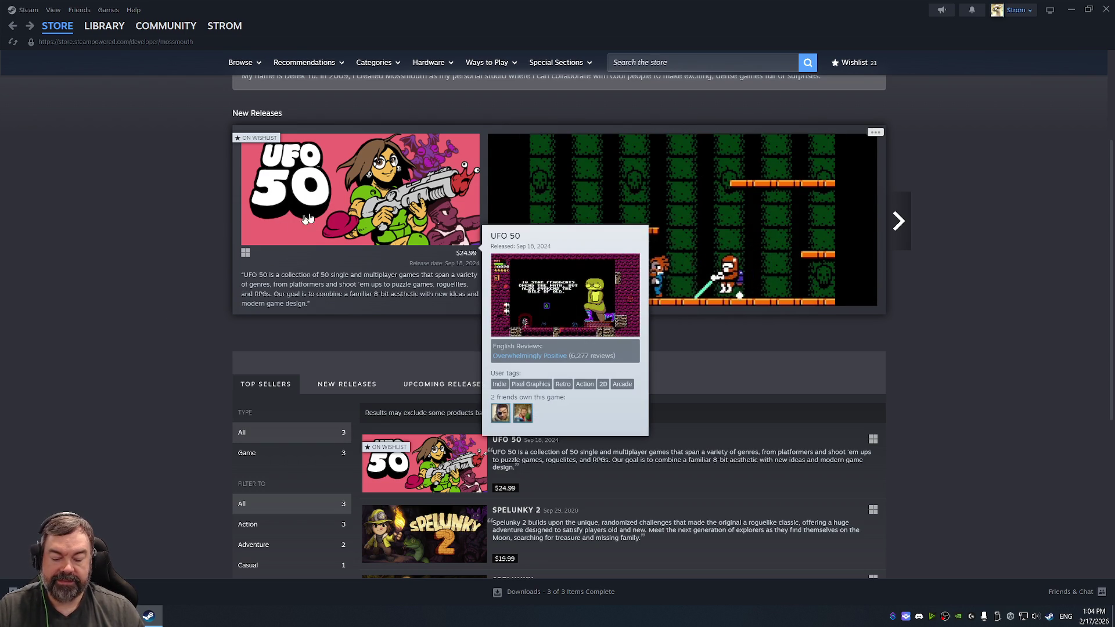
scroll(365, 265, up, 3)
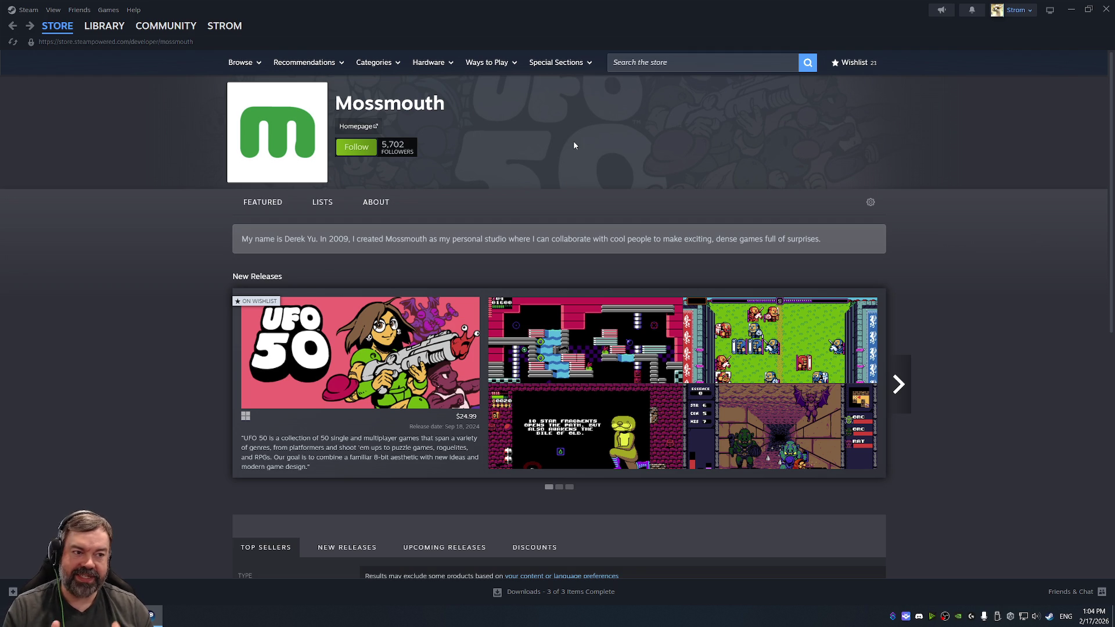
click(1105, 12)
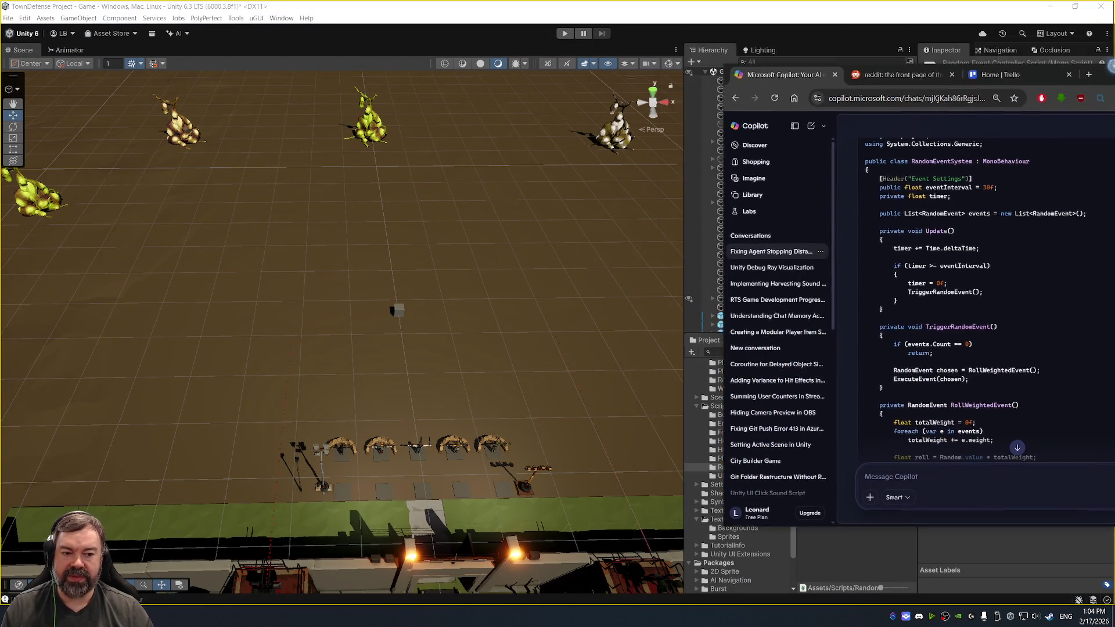
- Switch back to RandomEventControllerScript.cs in Visual Studio
key(alt+Tab)
key(alt+Tab)
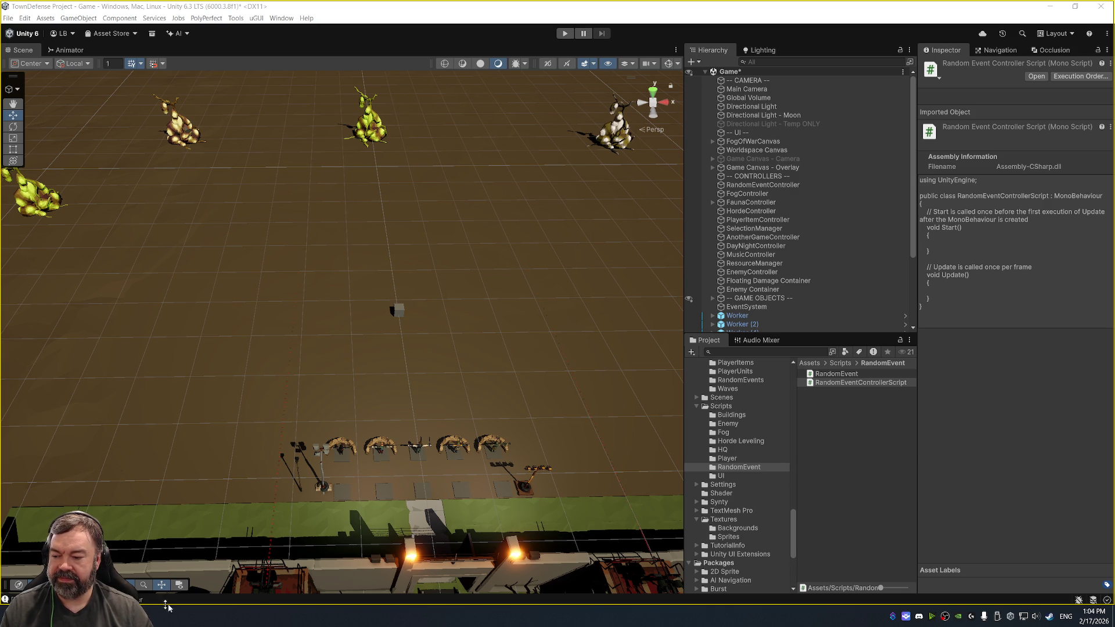
key(alt+Tab)
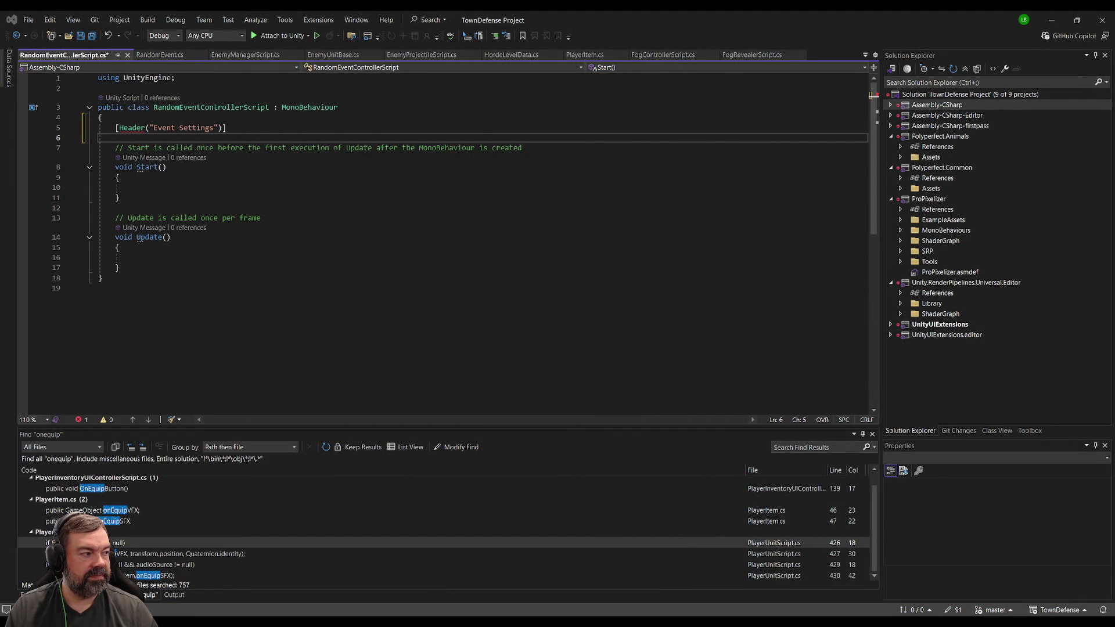
key(alt+Tab)
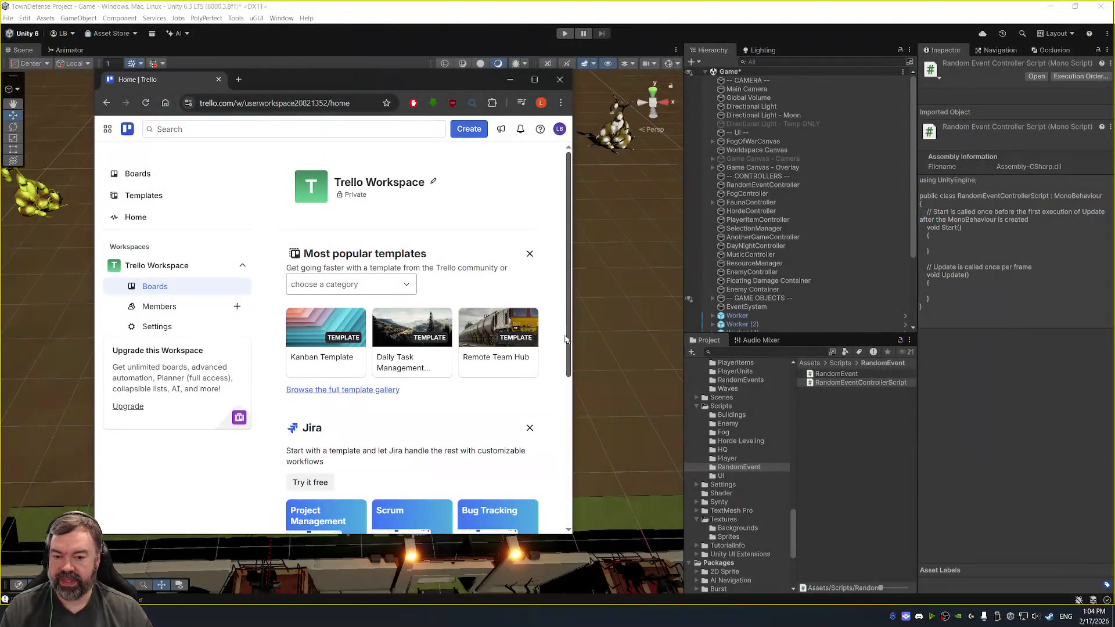
scroll(425, 356, down, 5)
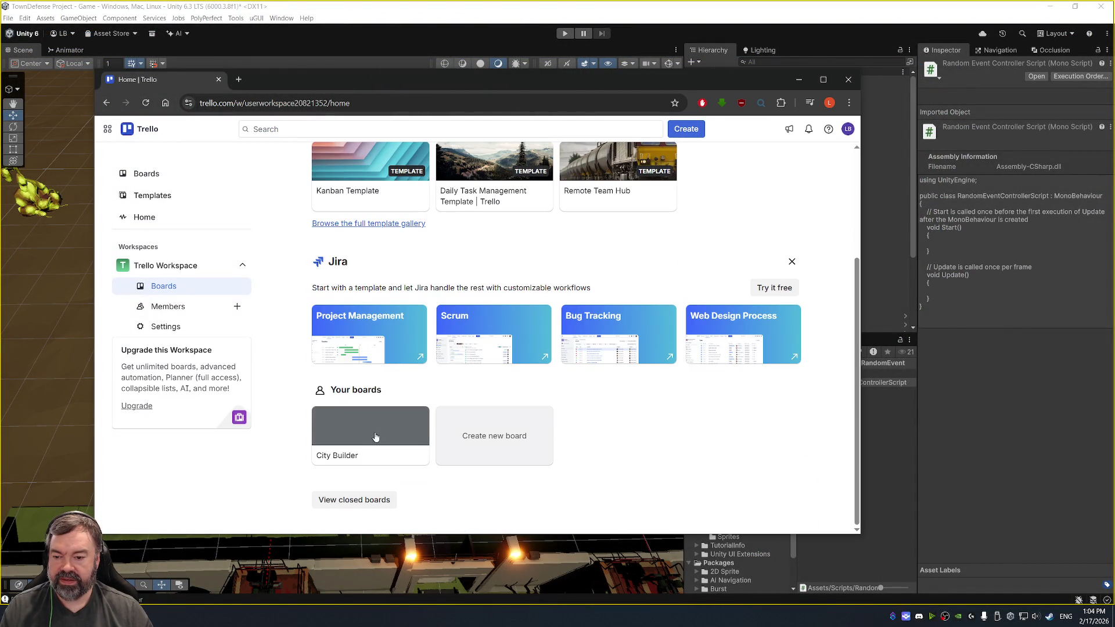
click(373, 437)
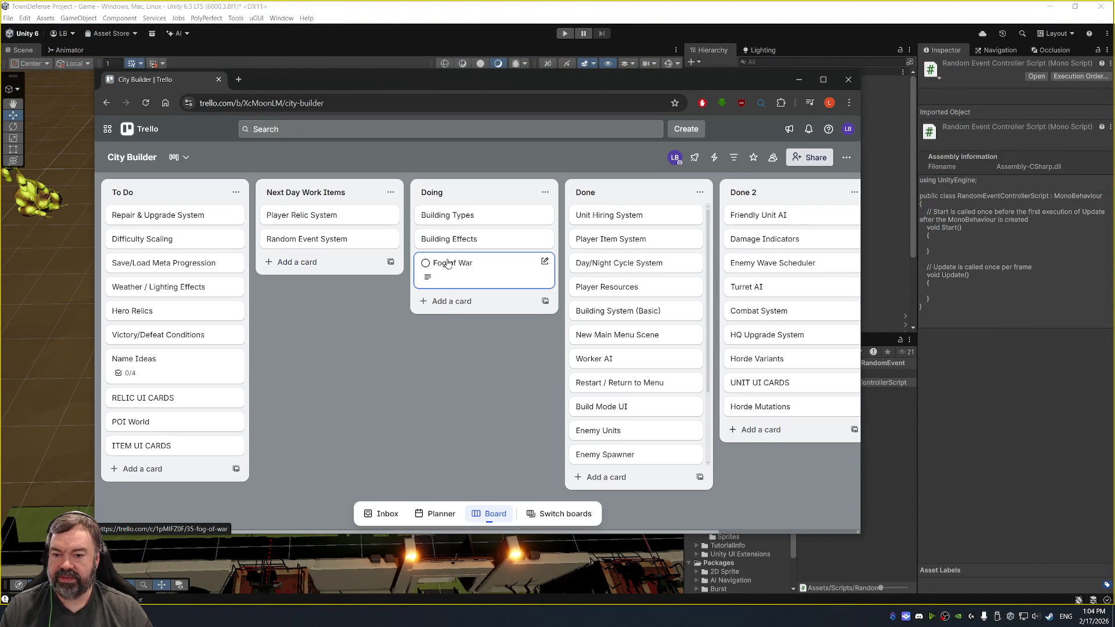
click(445, 263)
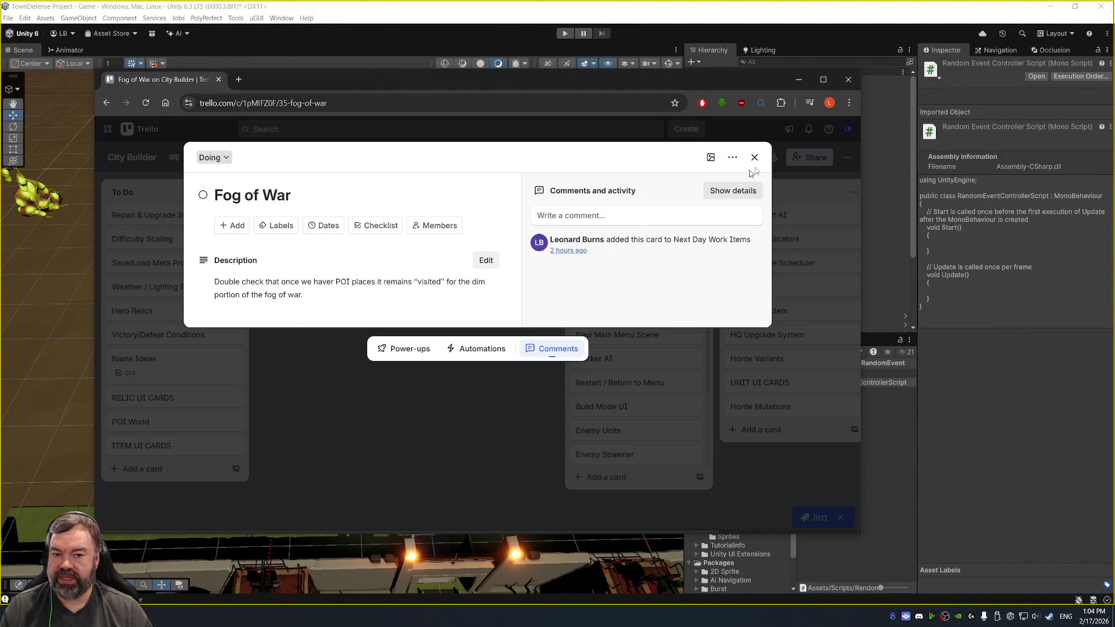
click(754, 157)
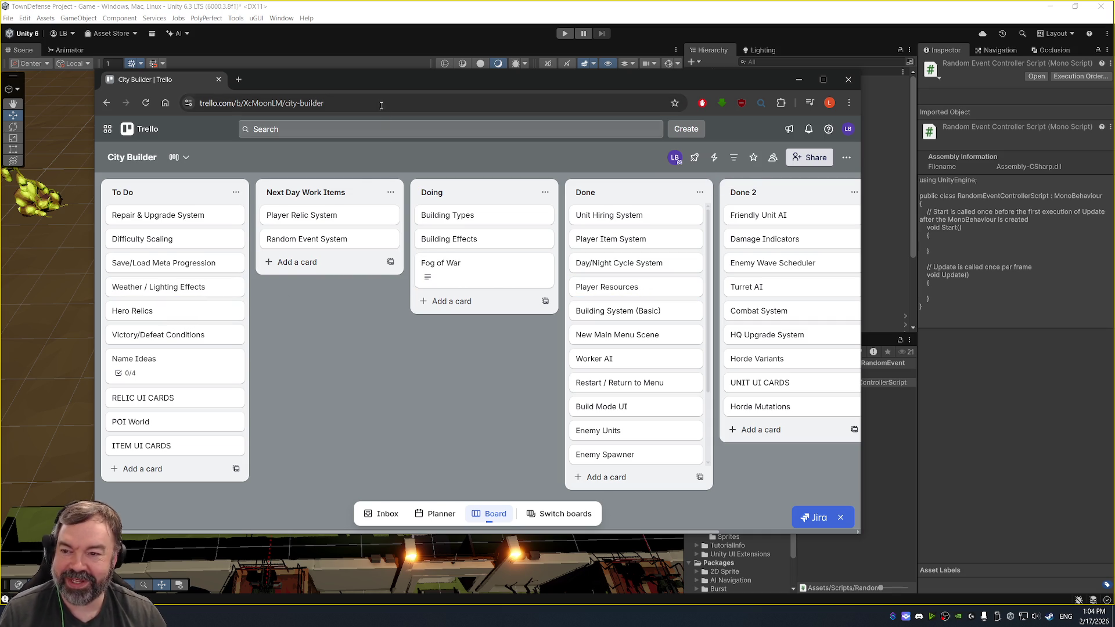
mouse_move(384, 78)
mouse_down()
mouse_move(352, 67)
mouse_move(372, 68)
mouse_up()
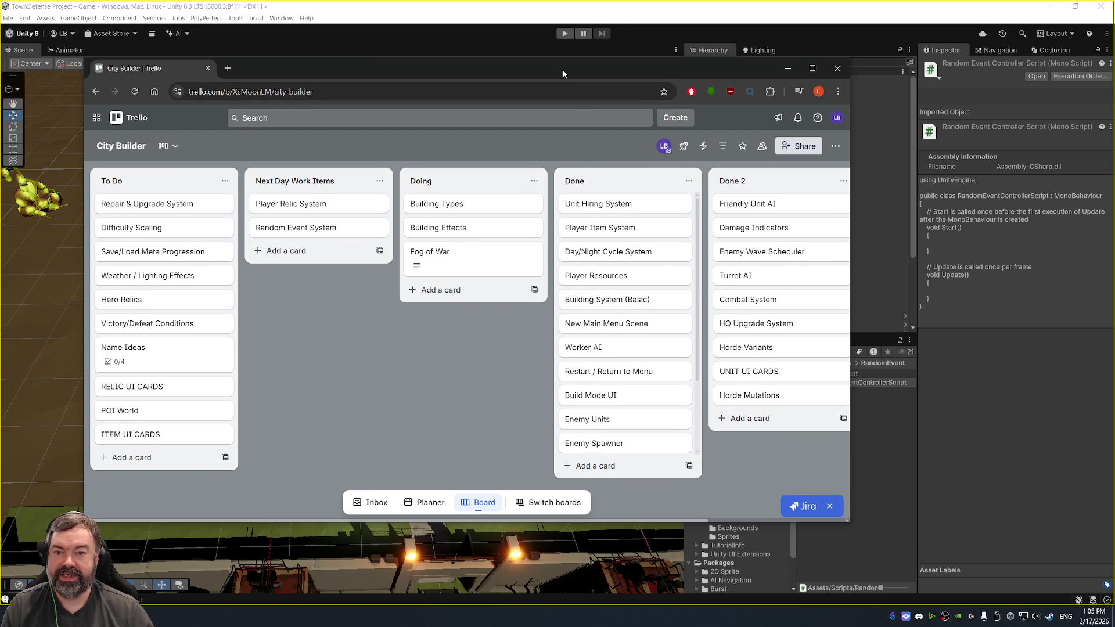
drag(563, 70, 545, 68)
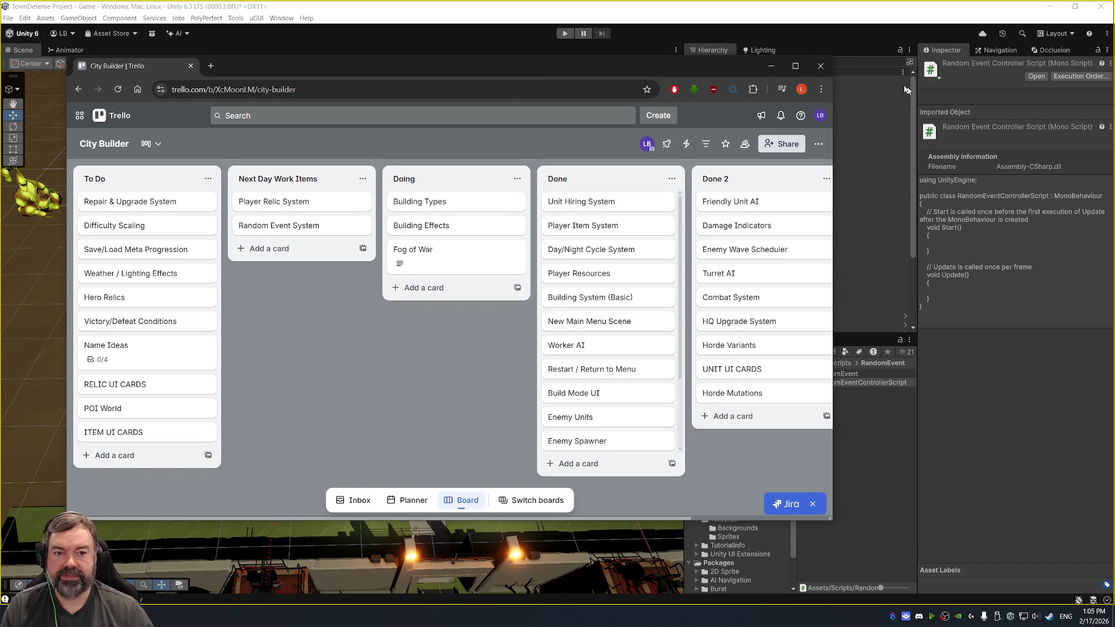
click(821, 66)
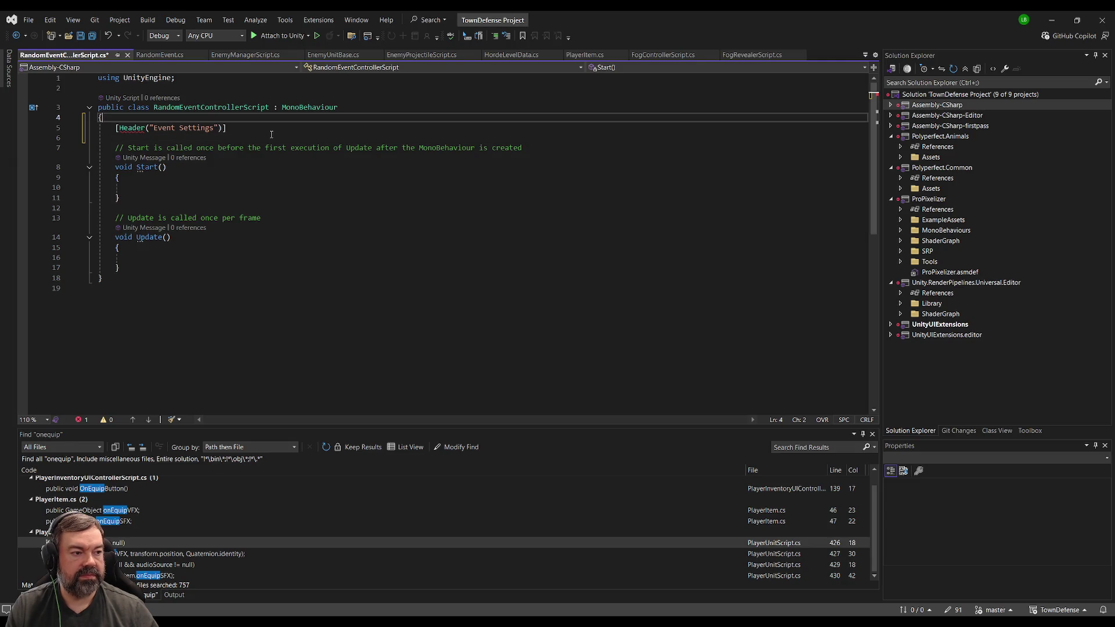
- Add 'public float eventInterval = 10.0f;' and 'private float timer;' below the header
click(277, 127)
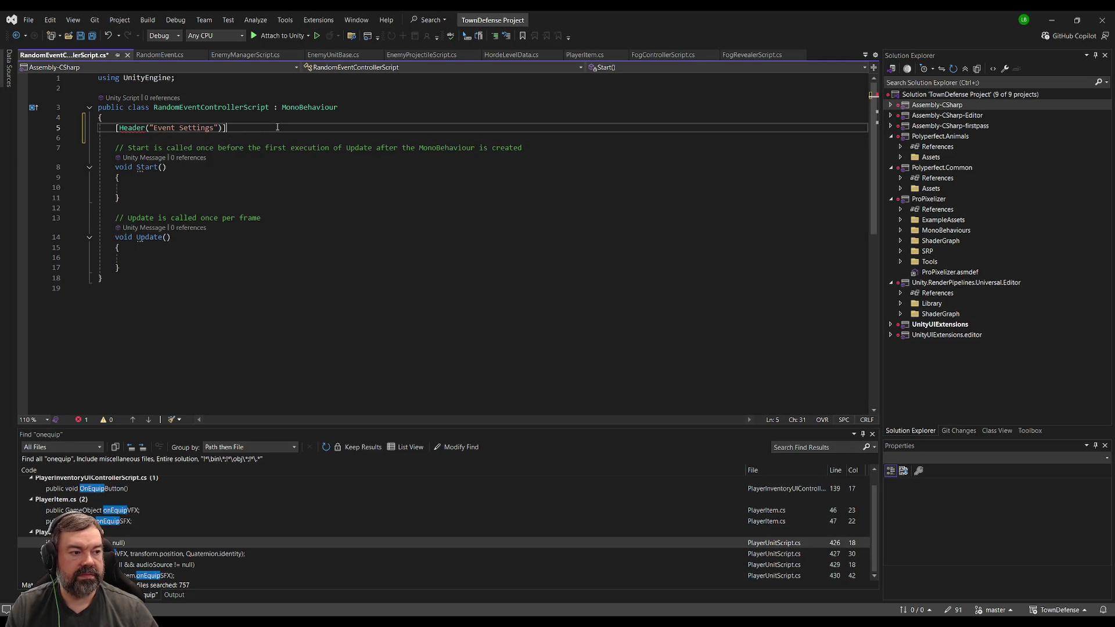
key(Return)
text([ImageEffectUsesCommandBuffer;ic)
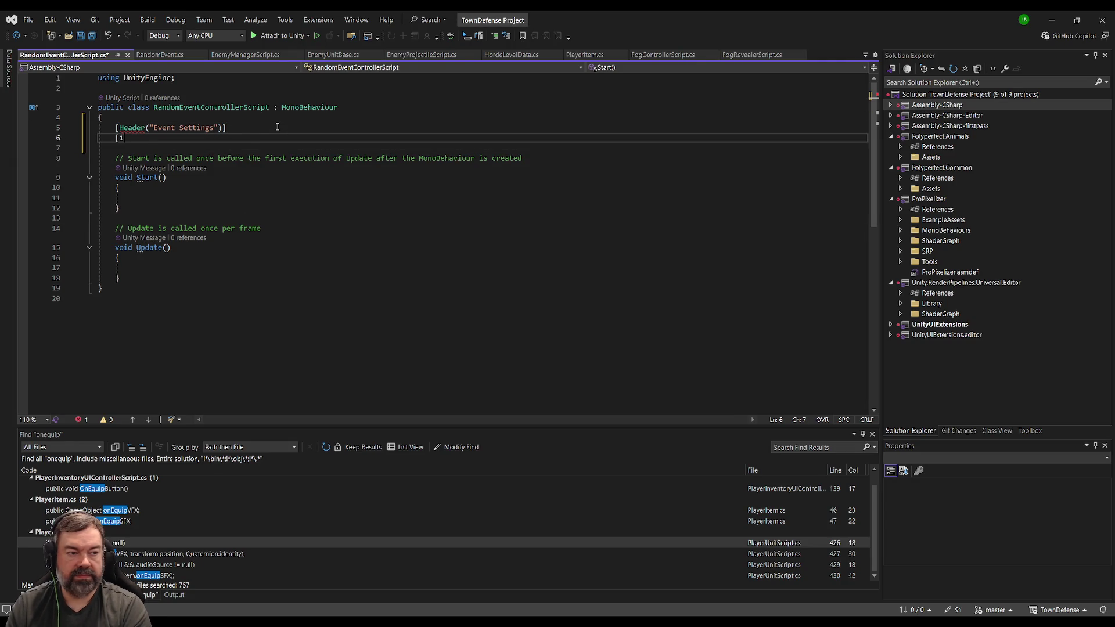
key(shift+Home)
text(p)
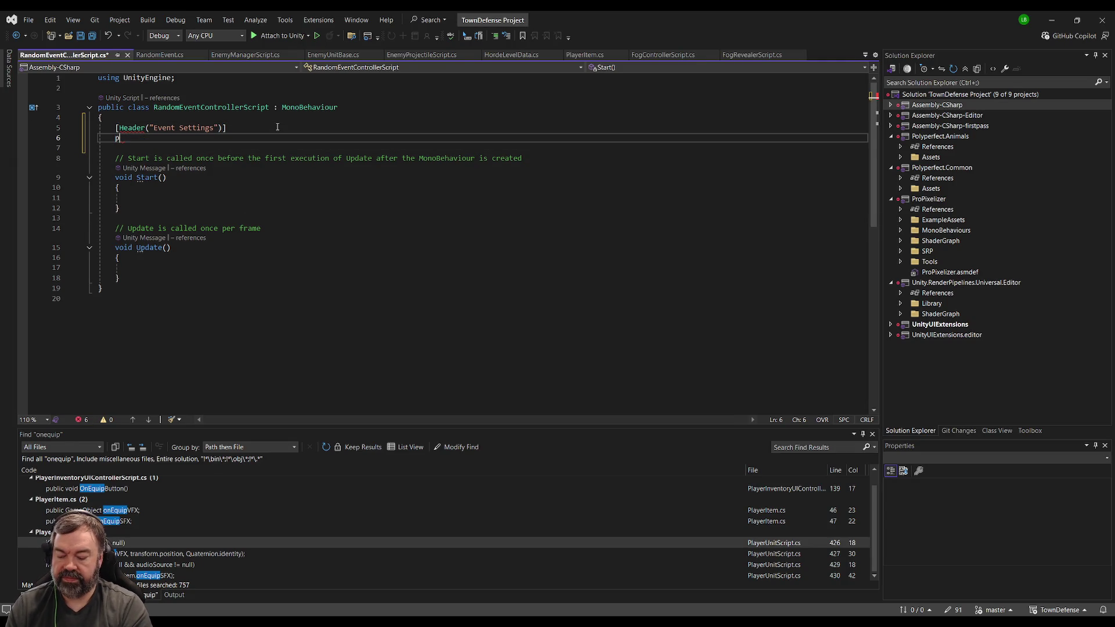
text(ublic float e)
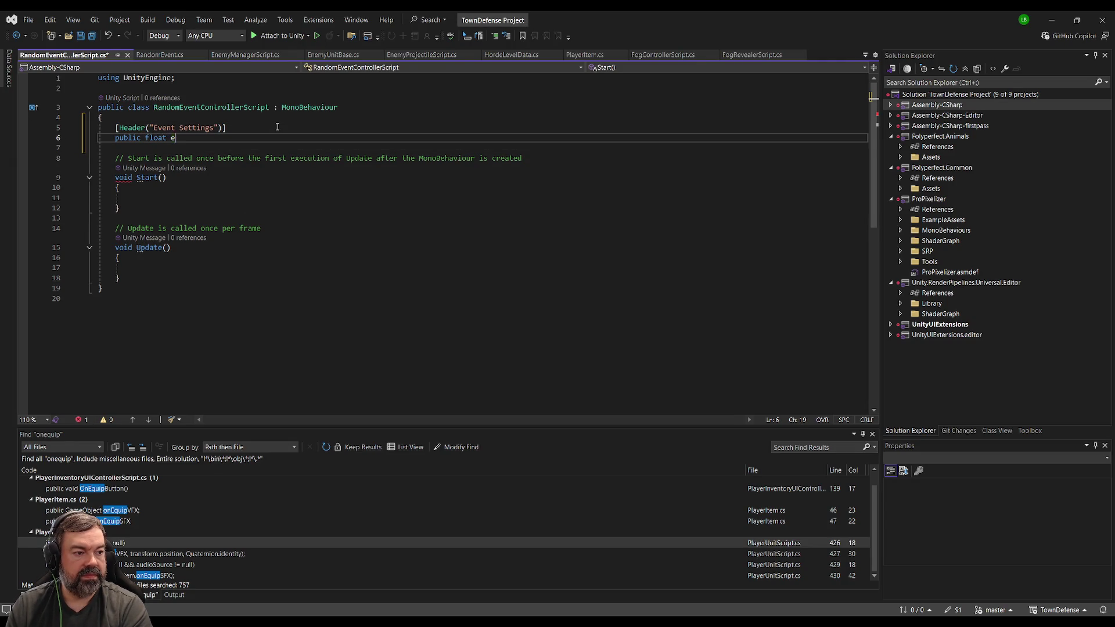
text(ventInterval =)
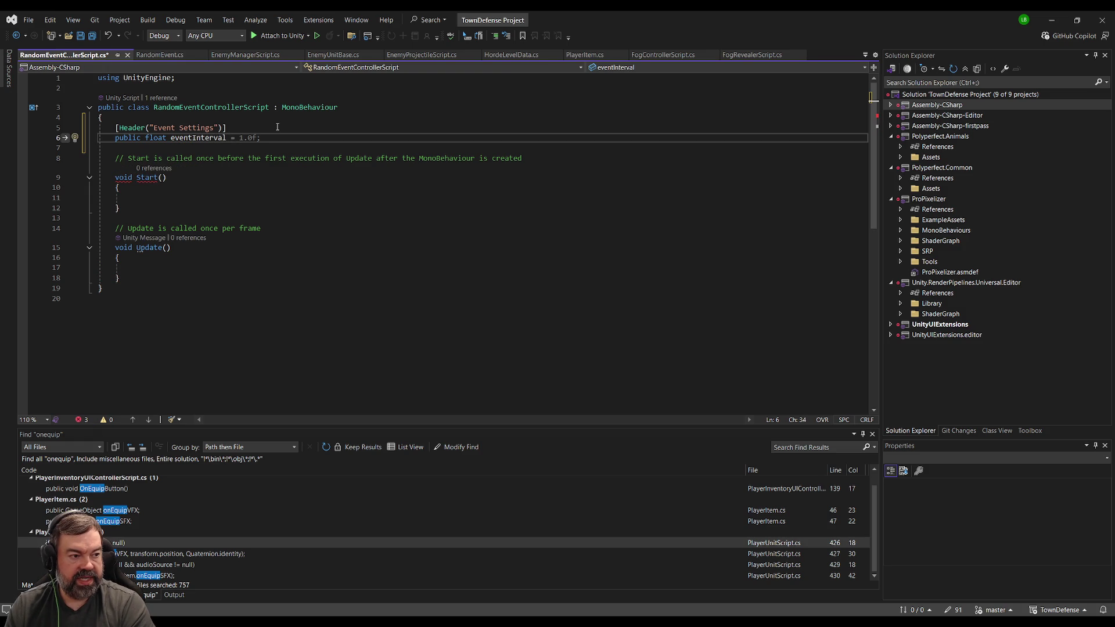
text(10.0f;)
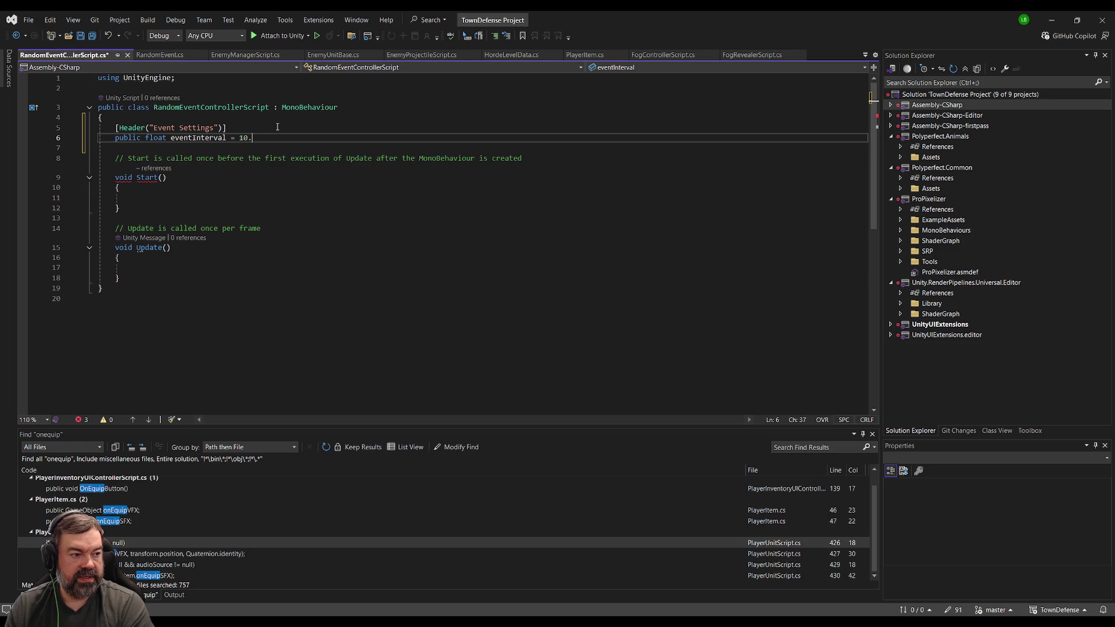
key(Return)
text(private float ti)
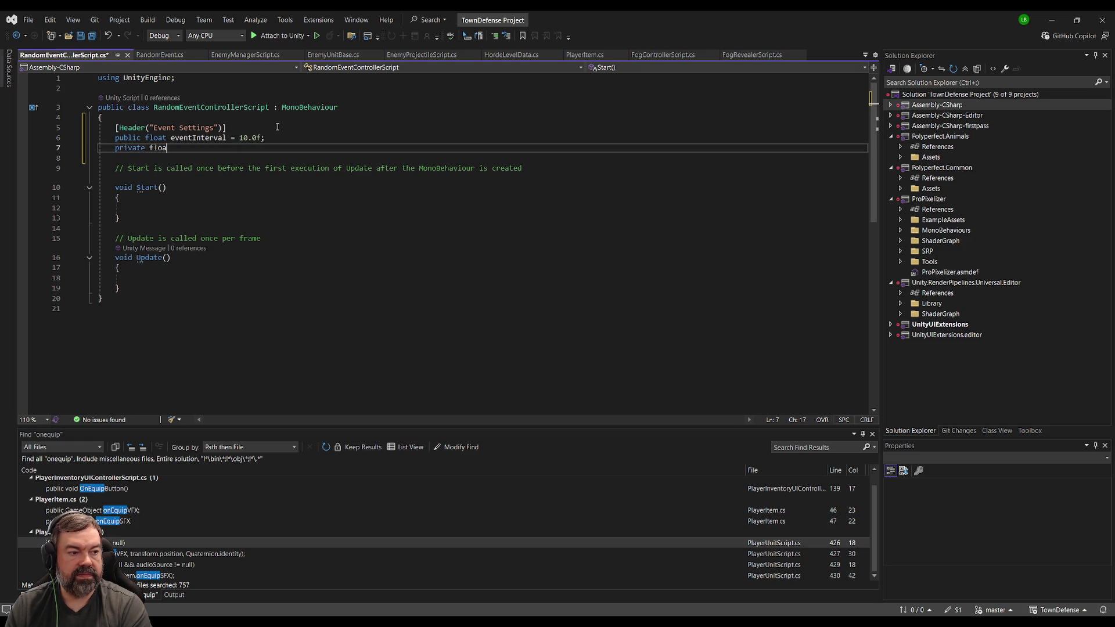
text(mer;)
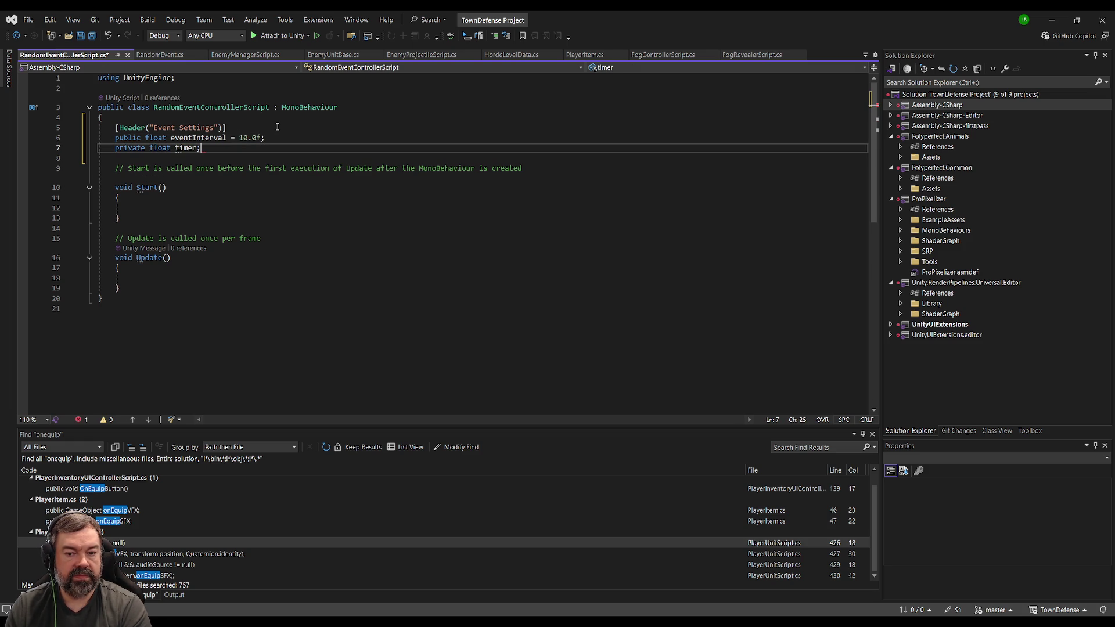
key(Return)
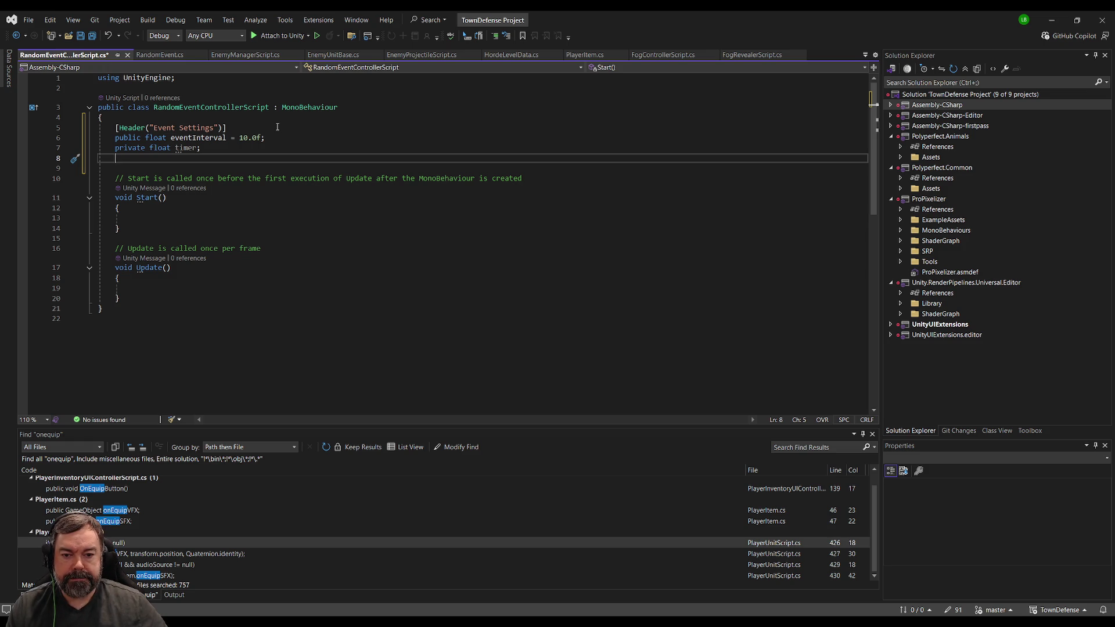
key(Return)
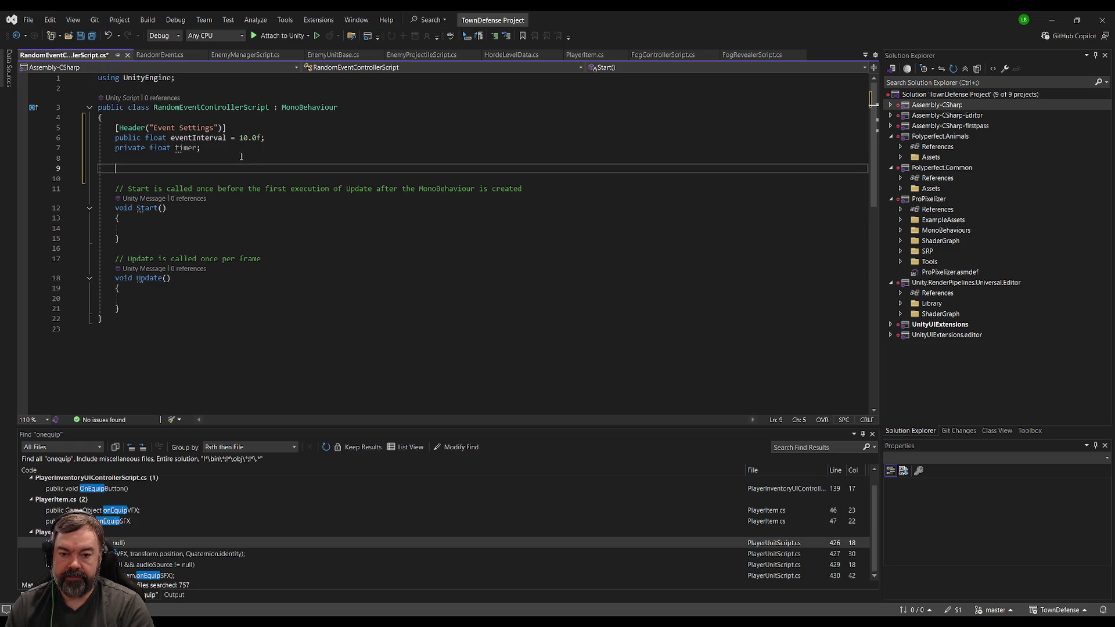
- Declare 'List<RandomEvent> events = new List<RandomEvent>();' and import System.Collections.Generic
text(public AudioList)
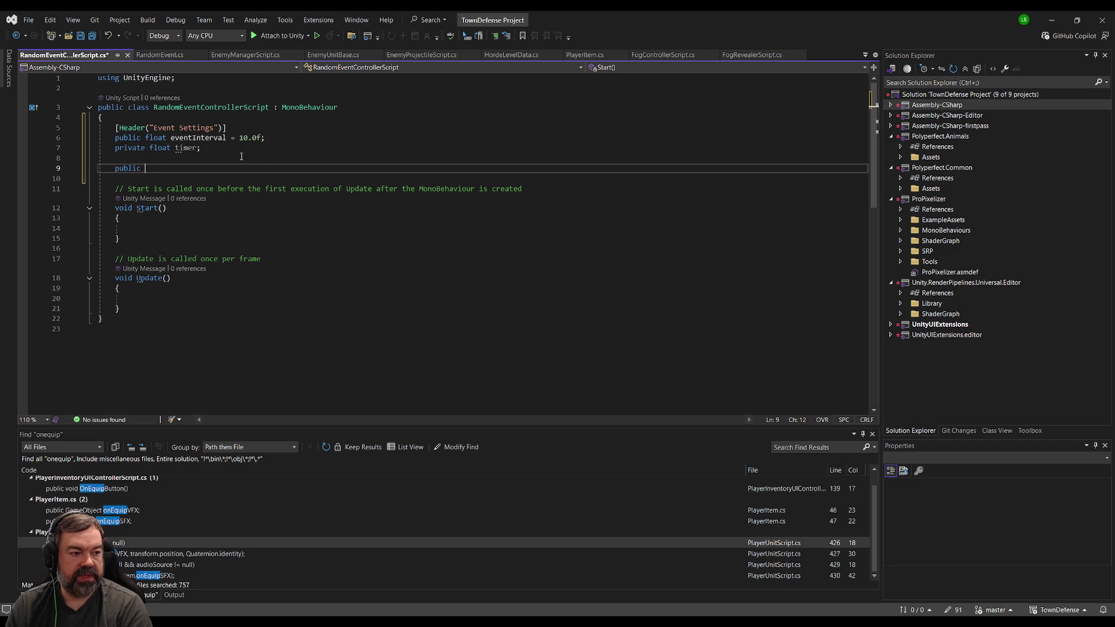
key(ctrl+BackSpace)
text(List<)
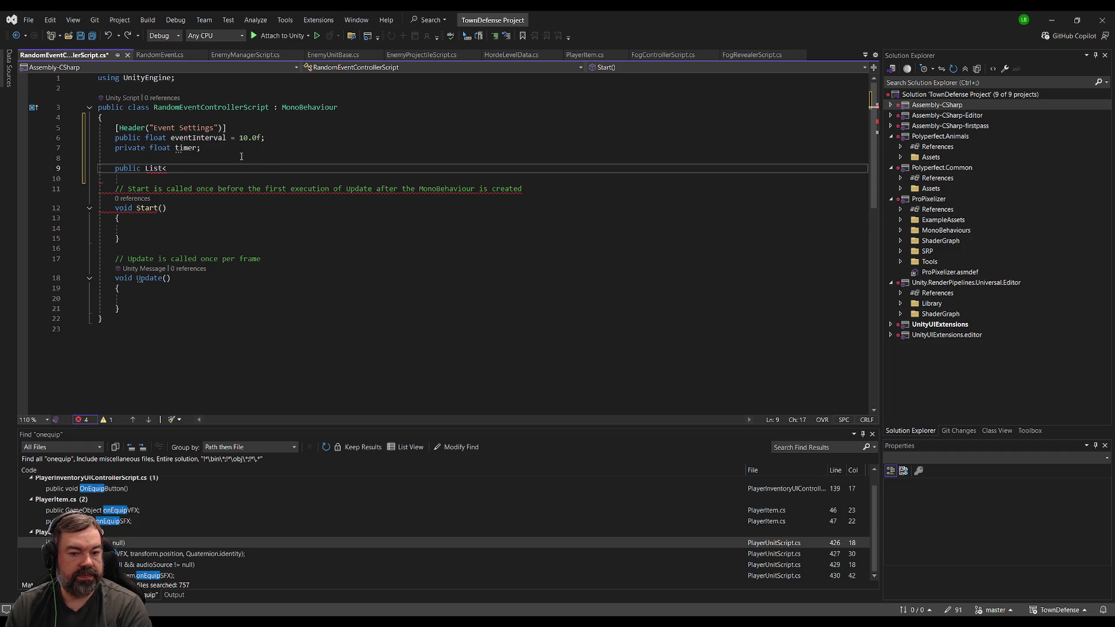
key(BackSpace)
text(<Random)
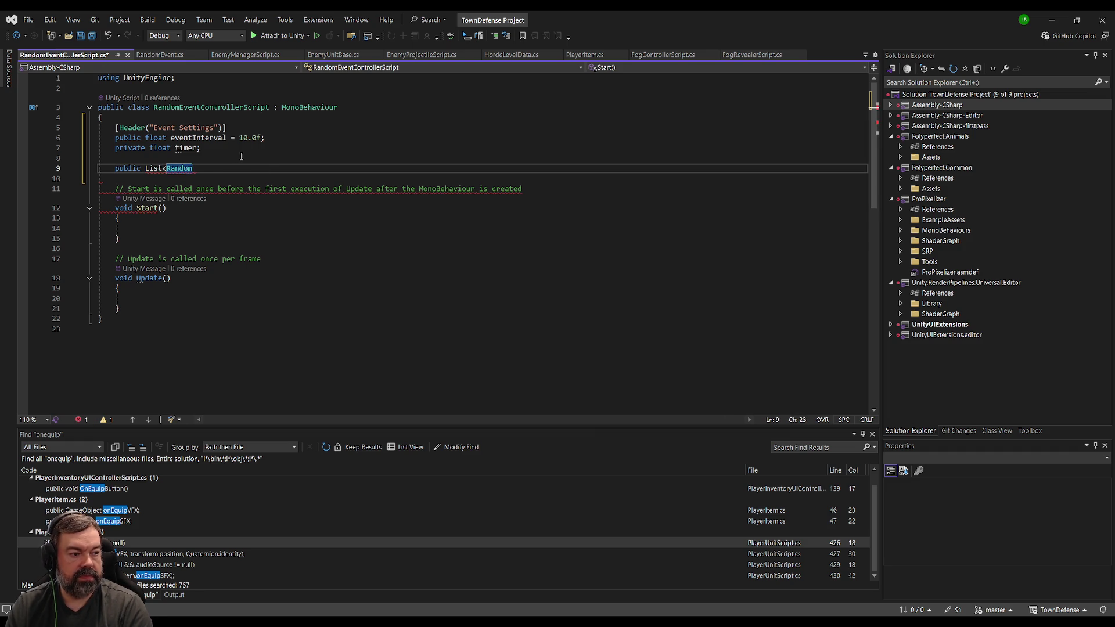
text(Event> eve)
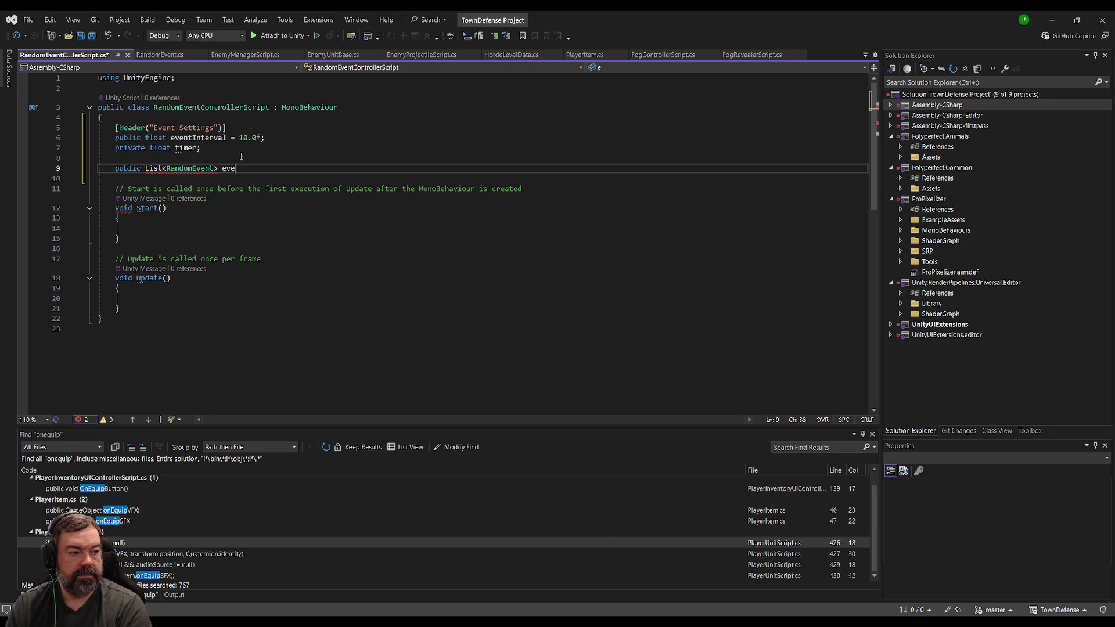
text(nts = )
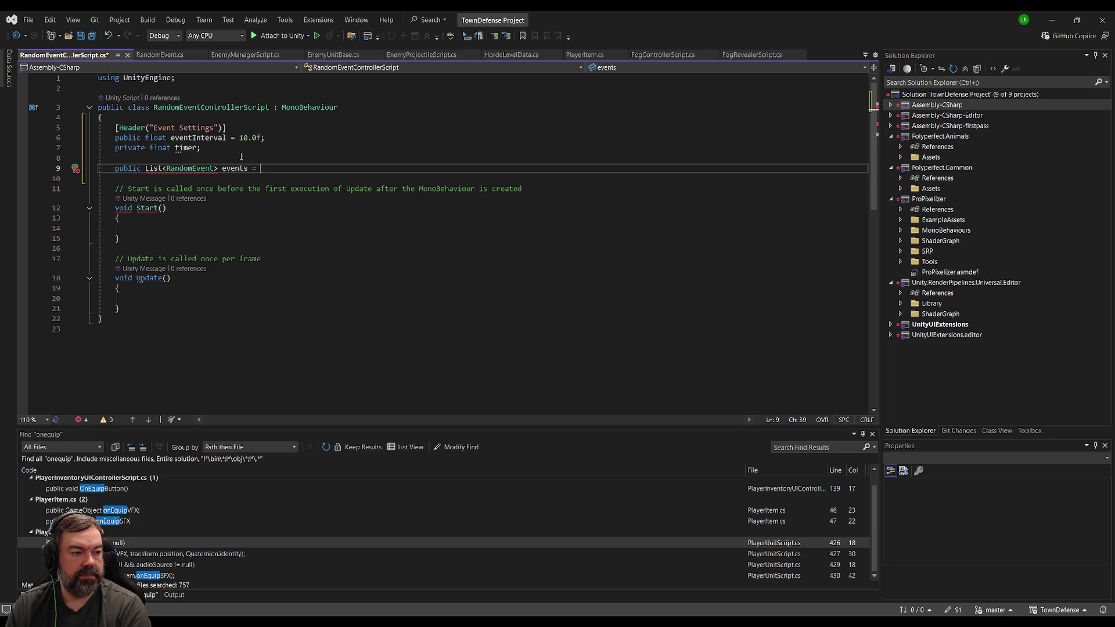
text(new List)
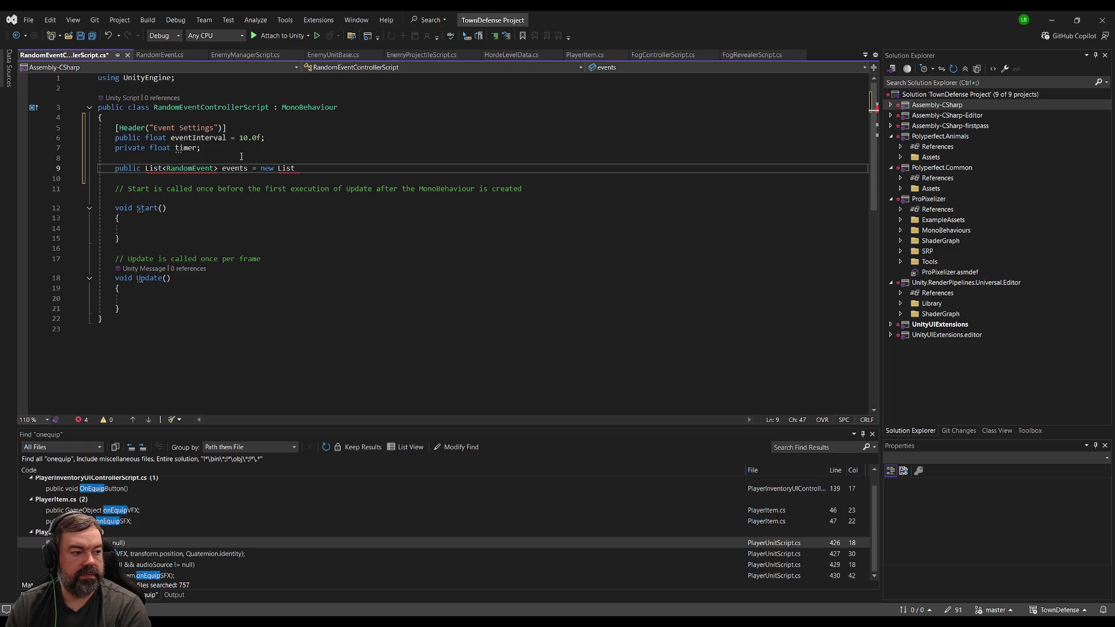
text(<RandomEvent>();)
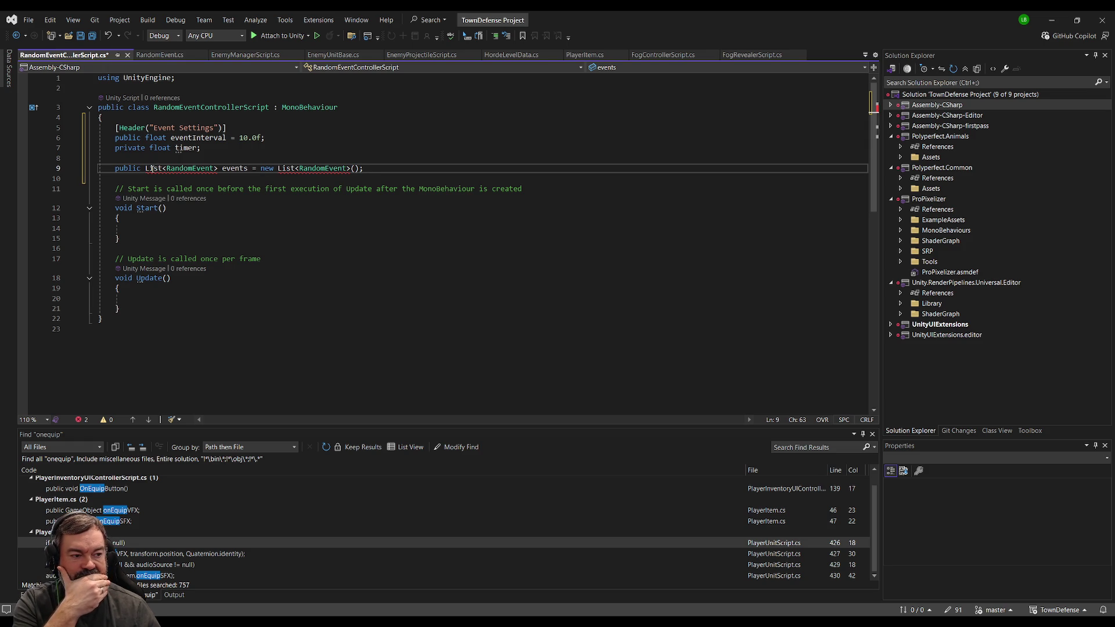
click(153, 168)
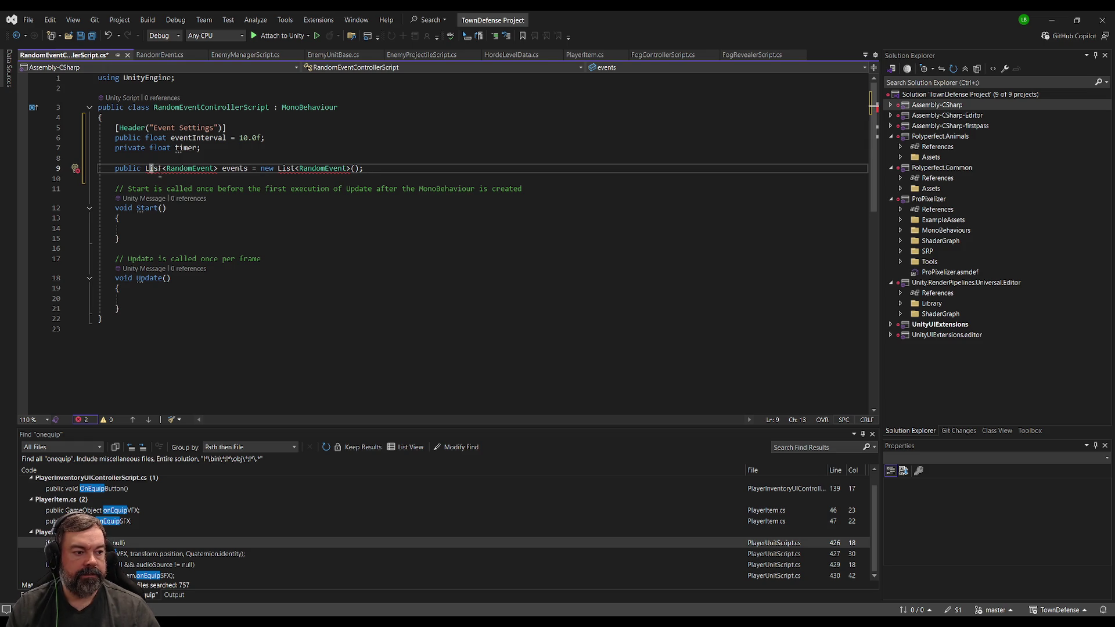
key(Up)
key(Up)
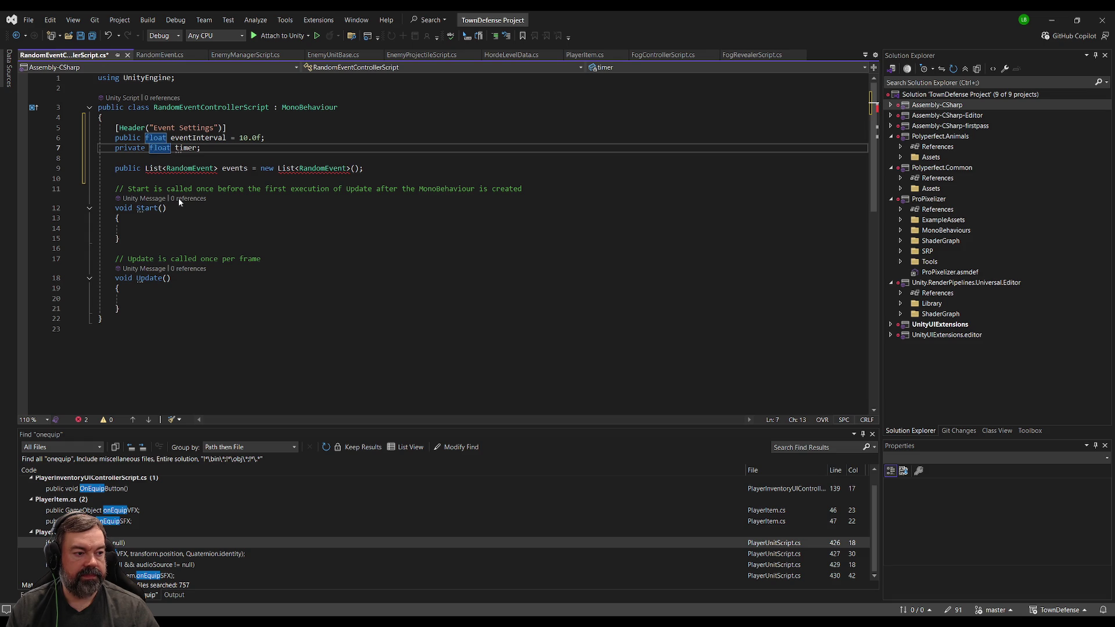
click(227, 189)
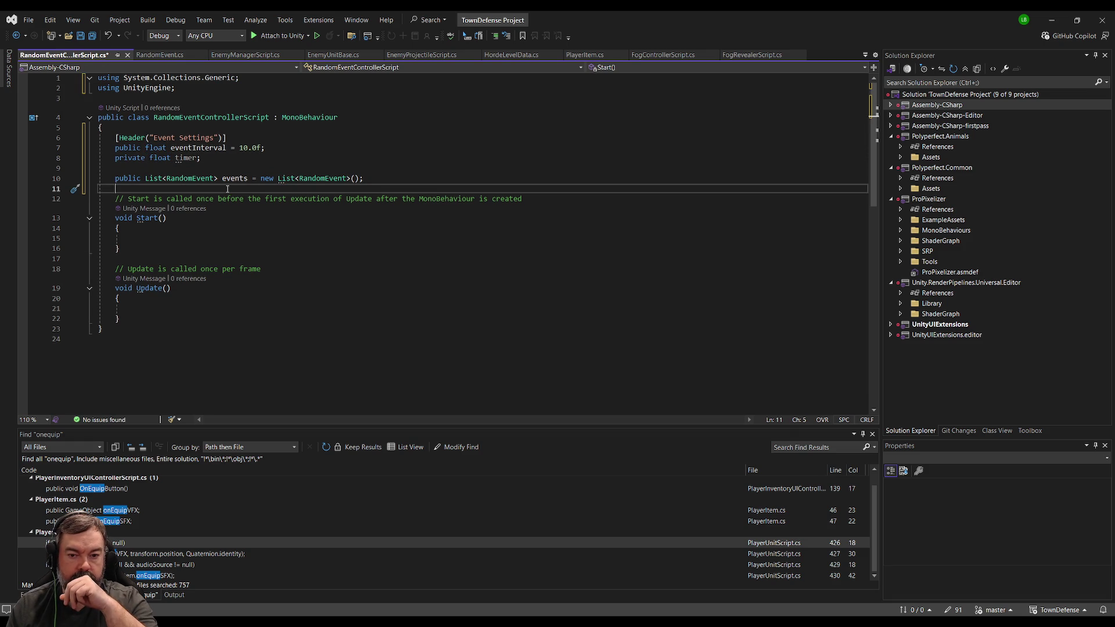
scroll(218, 194, down, 2)
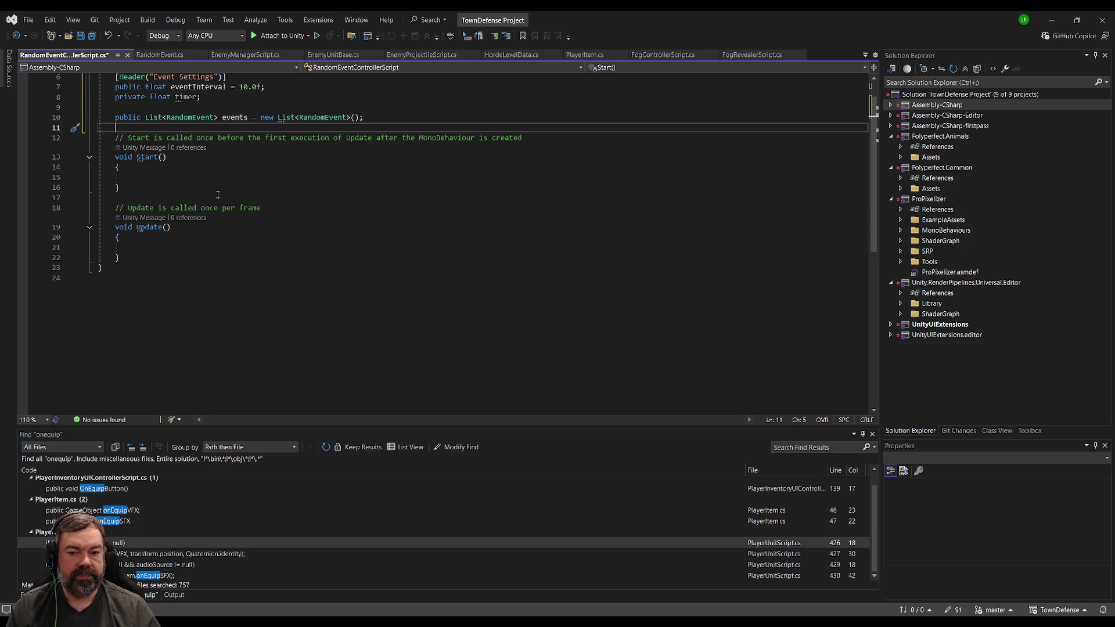
click(174, 249)
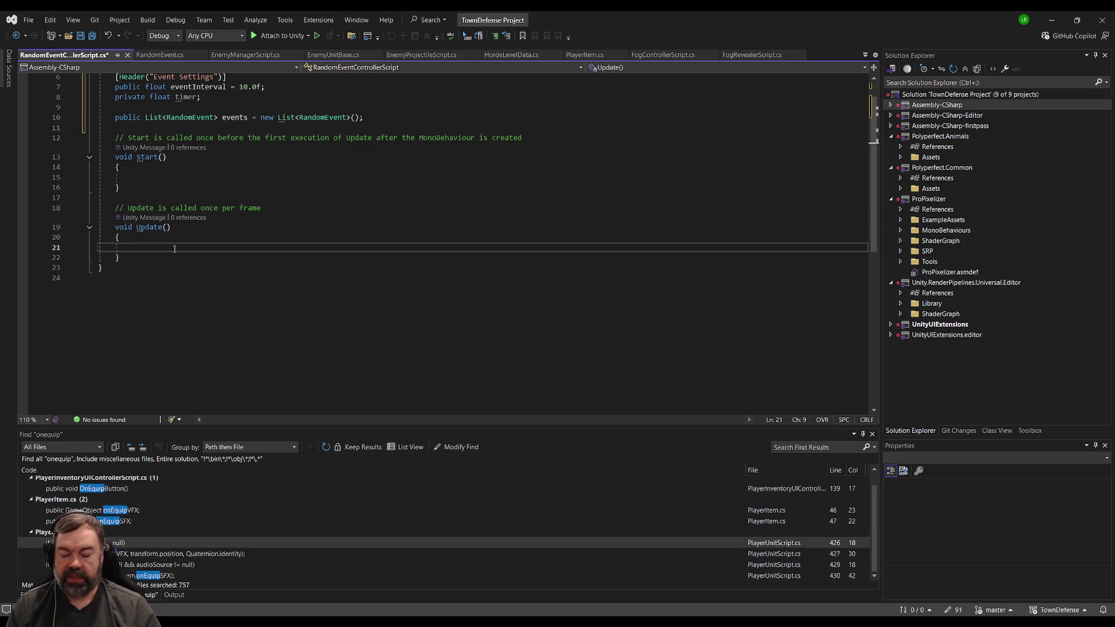
- In Update, add 'timer += Time.deltaTime;'
text(timer ==)
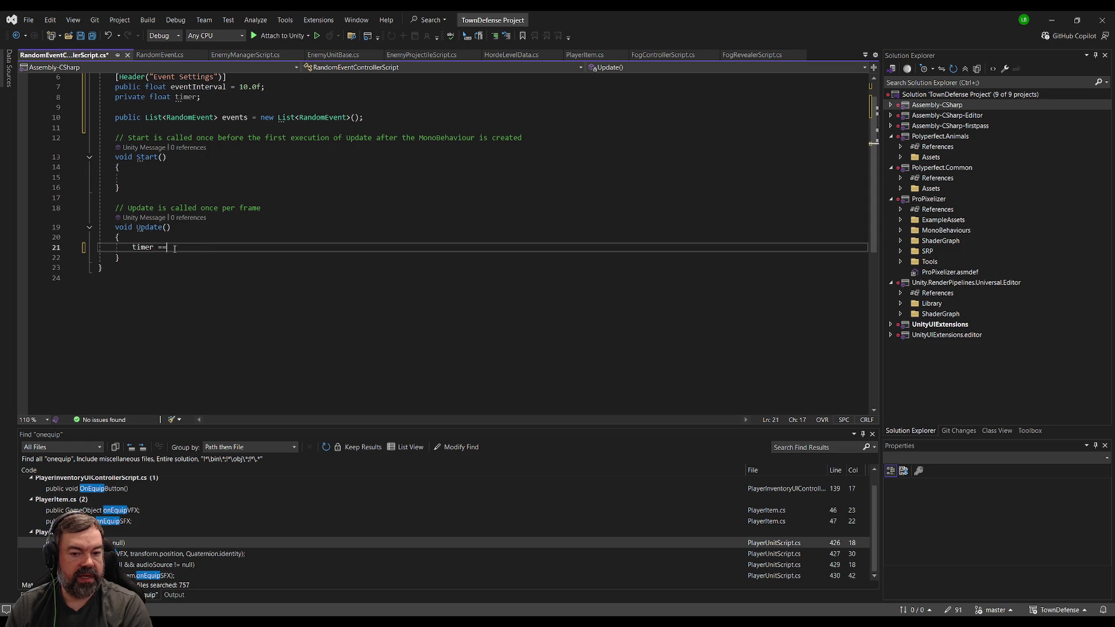
key(Left)
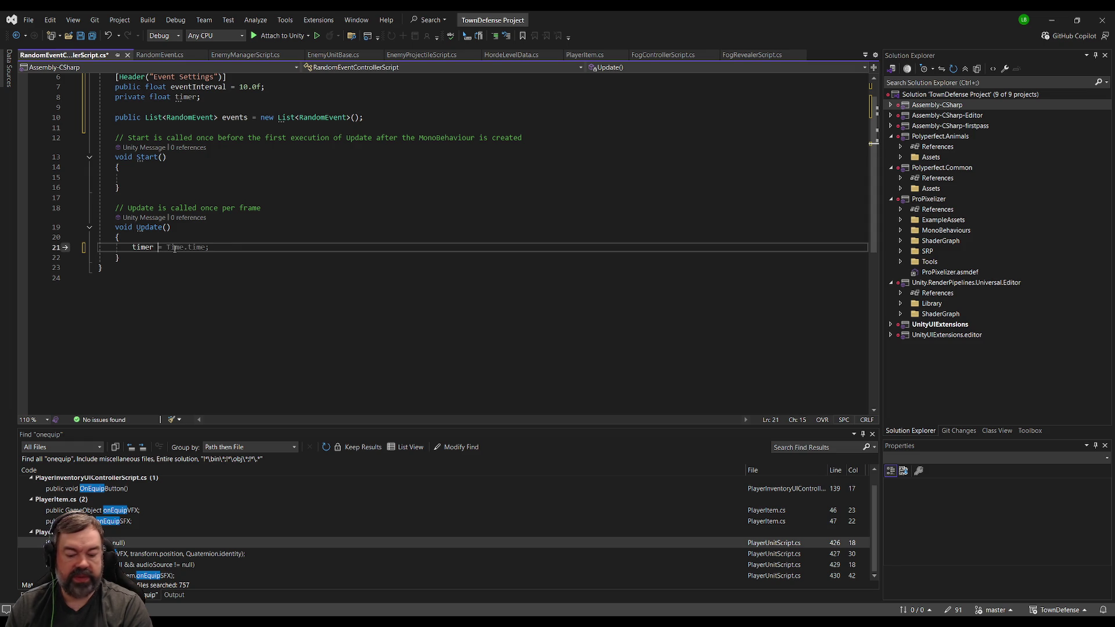
text(+)
key(Right)
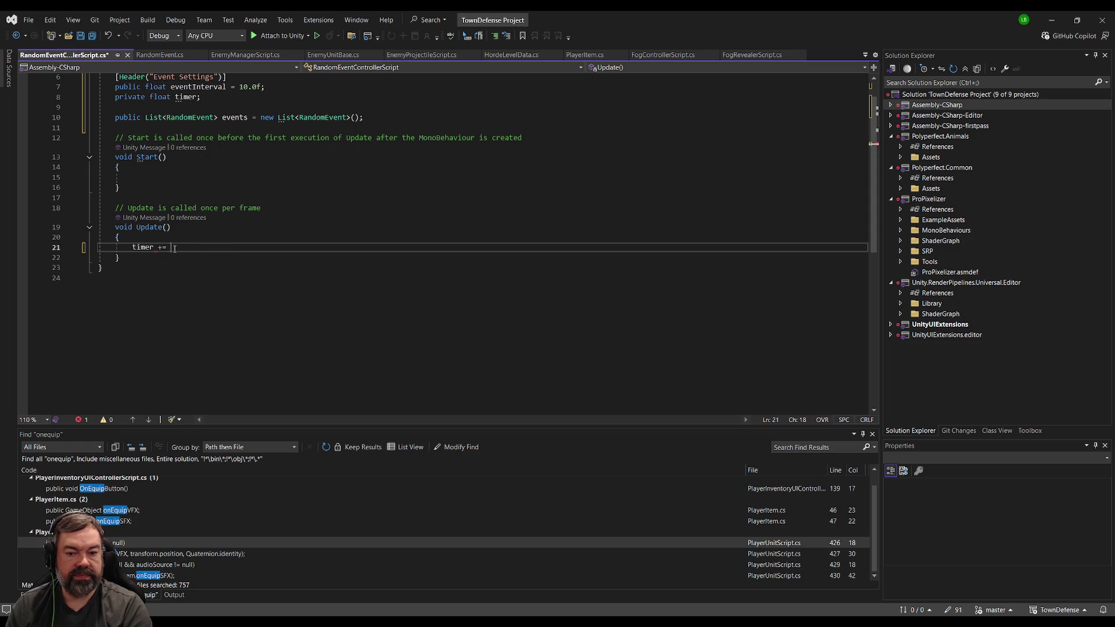
text(Time.deltaTime;)
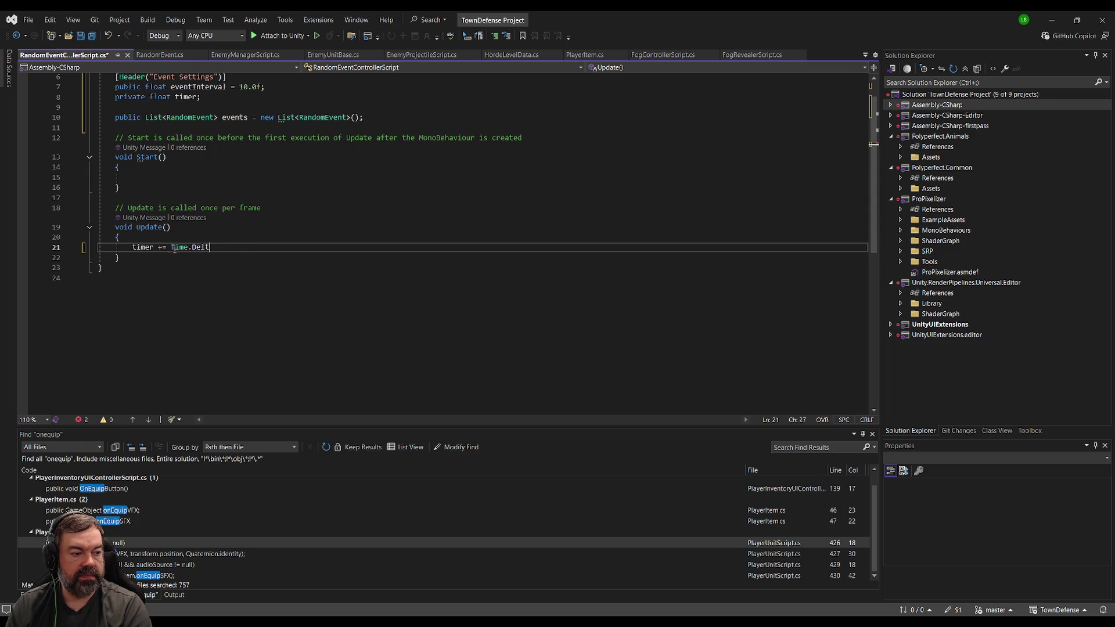
key(Return)
key(Return)
- Add an 'if (timer > eventInterval)' block with empty braces below it
text(if(timer > 0 ) { e)
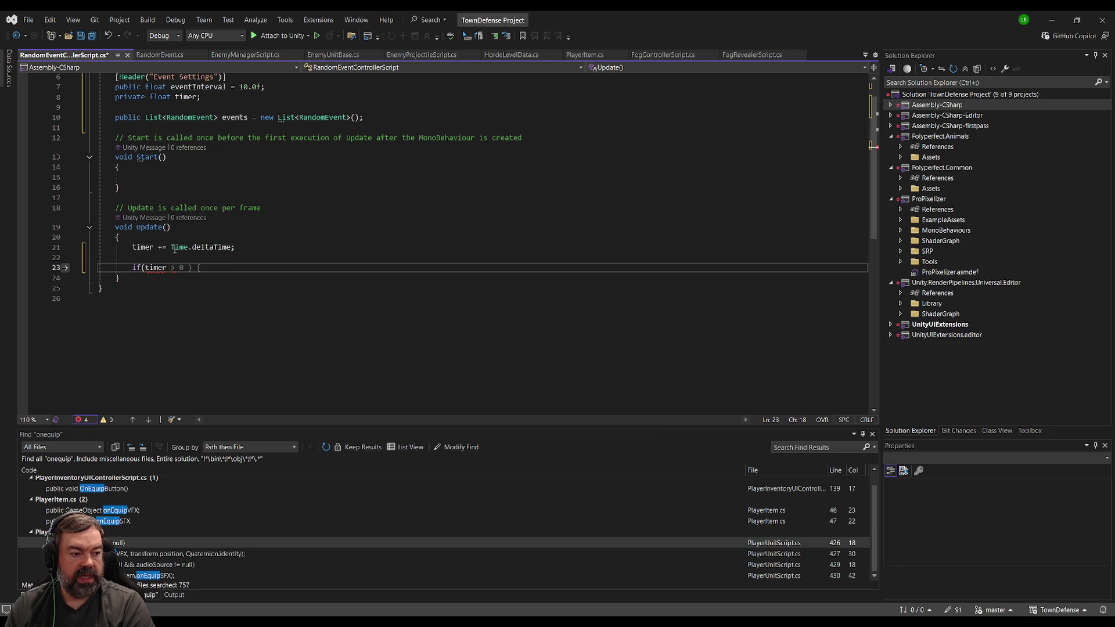
key(BackSpace)
key(BackSpace)
key(BackSpace)
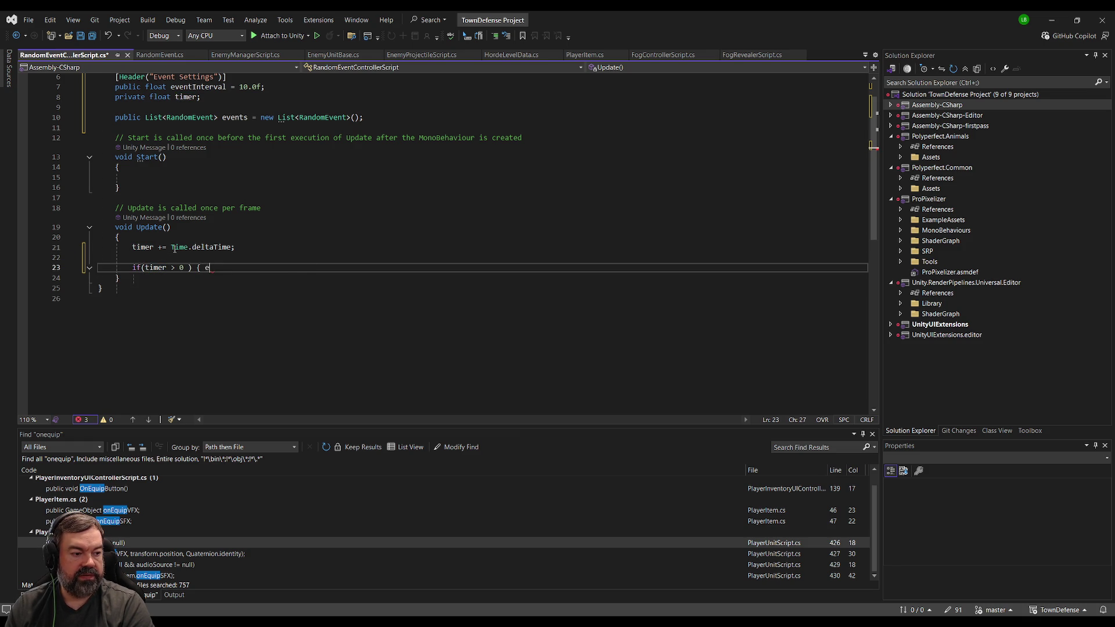
text(ve)
key(BackSpace)
key(BackSpace)
key(BackSpace)
text(ev)
key(BackSpace)
key(BackSpace)
text(Eev)
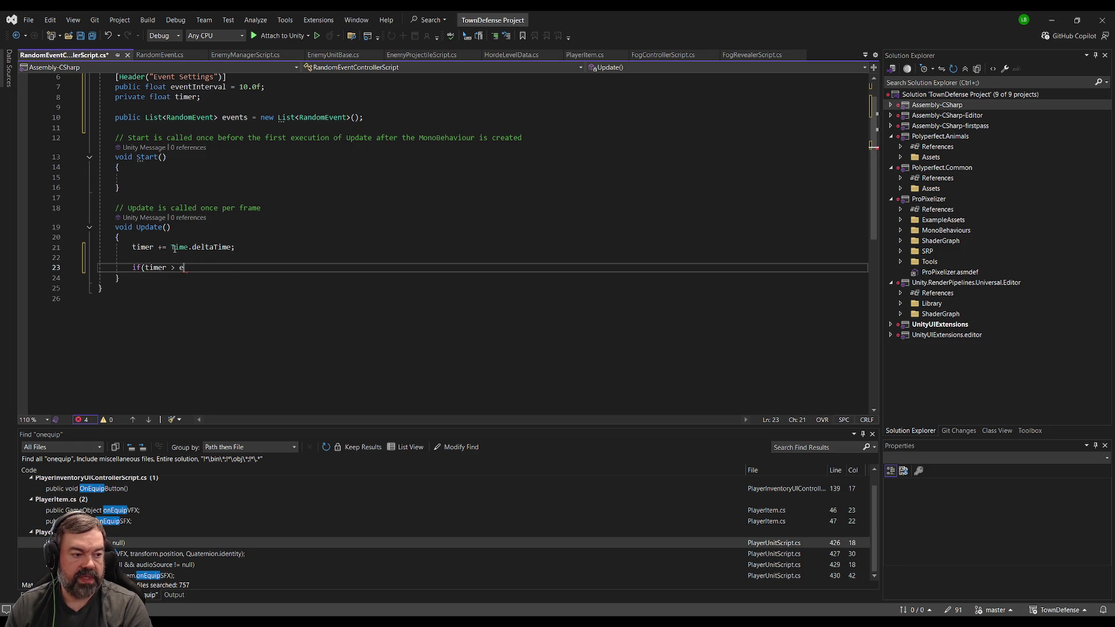
key(Tab)
text())
key(Return)
text({)
key(Return)
key(Return)
key(Return)
text(})
- Inside the block, reset 'timer = 0;' and call 'TriggerRandomEvent();'
key(Up)
key(Up)
text(timer = 0;)
key(Return)
text(Trigg)
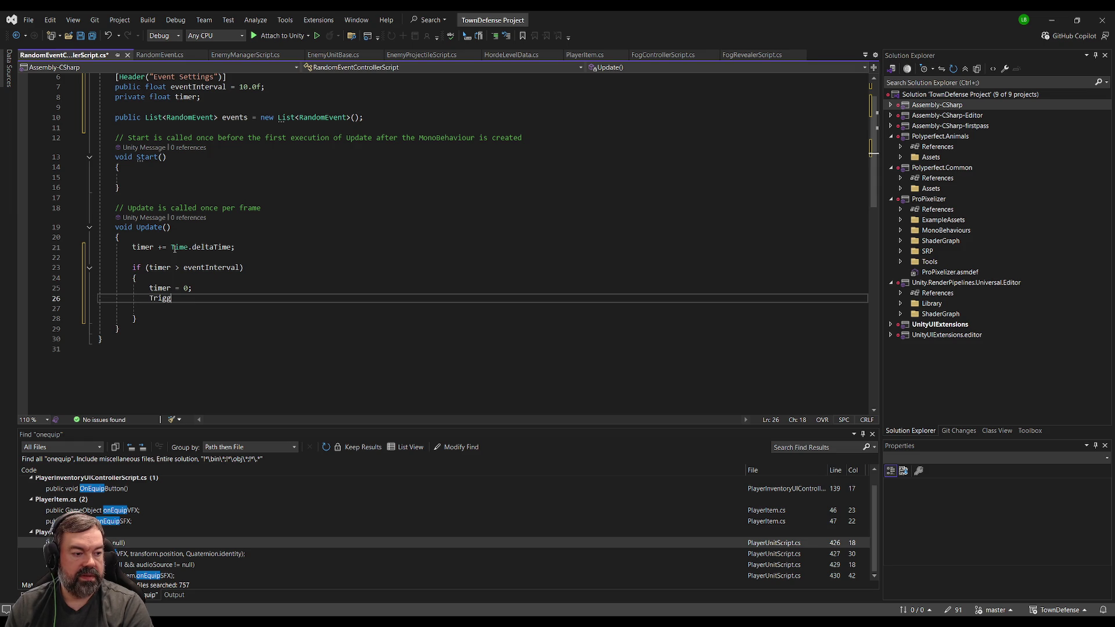
text(erRandomEvent();)
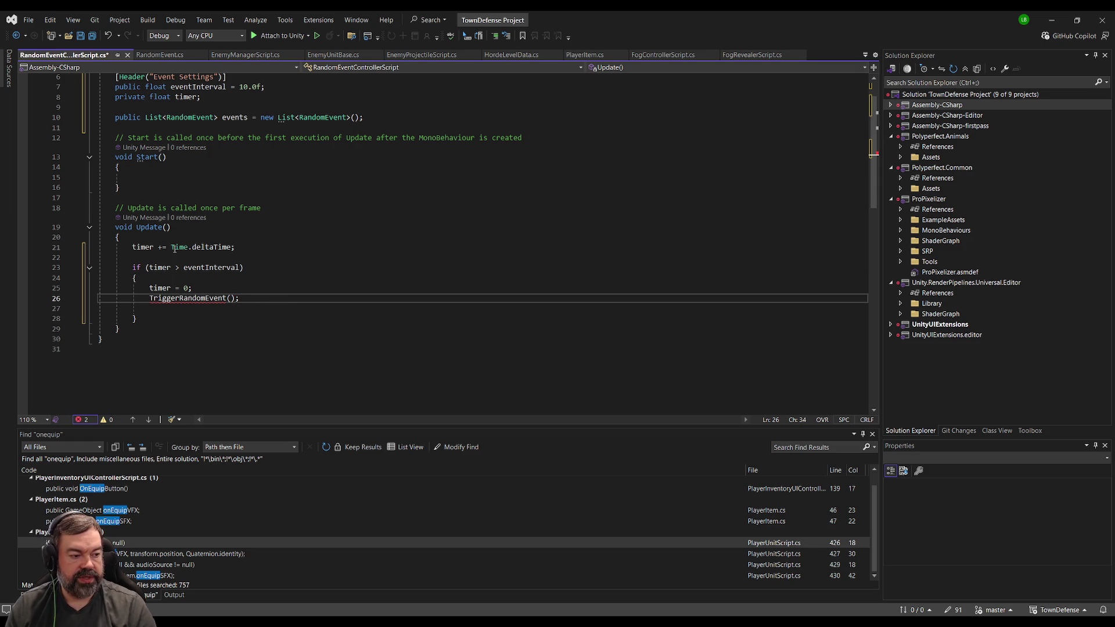
- Generate the missing TriggerRandomEvent method stub with the Ctrl+. quick fix
click(189, 299)
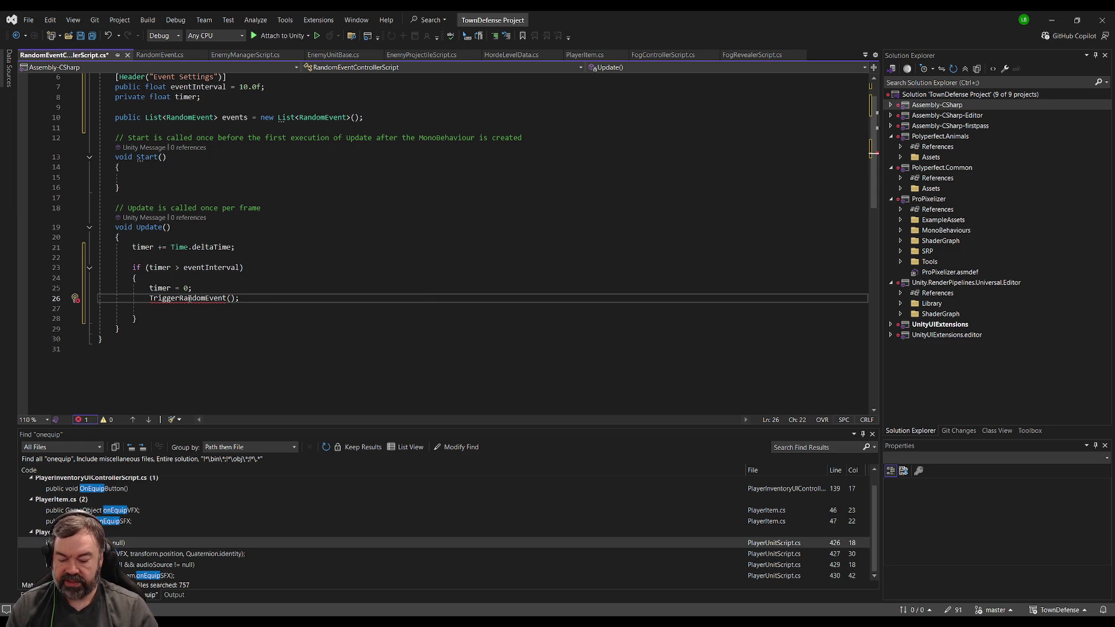
key(ctrl+period)
key(Return)
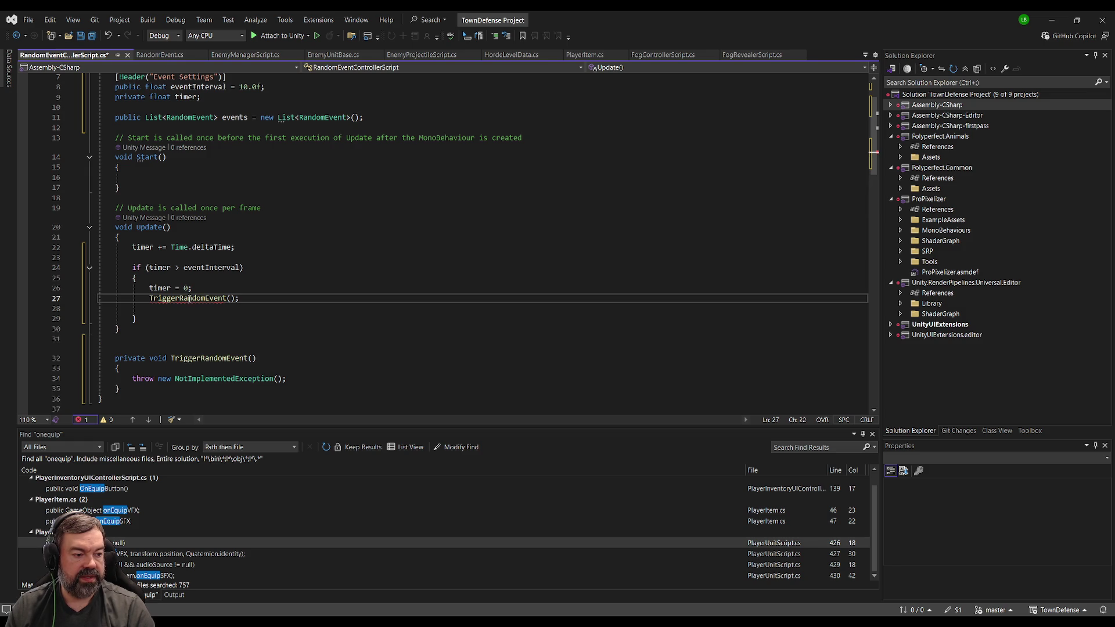
click(342, 237)
- Delete the NotImplementedException throw line from the TriggerRandomEvent stub
scroll(341, 238, down, 3)
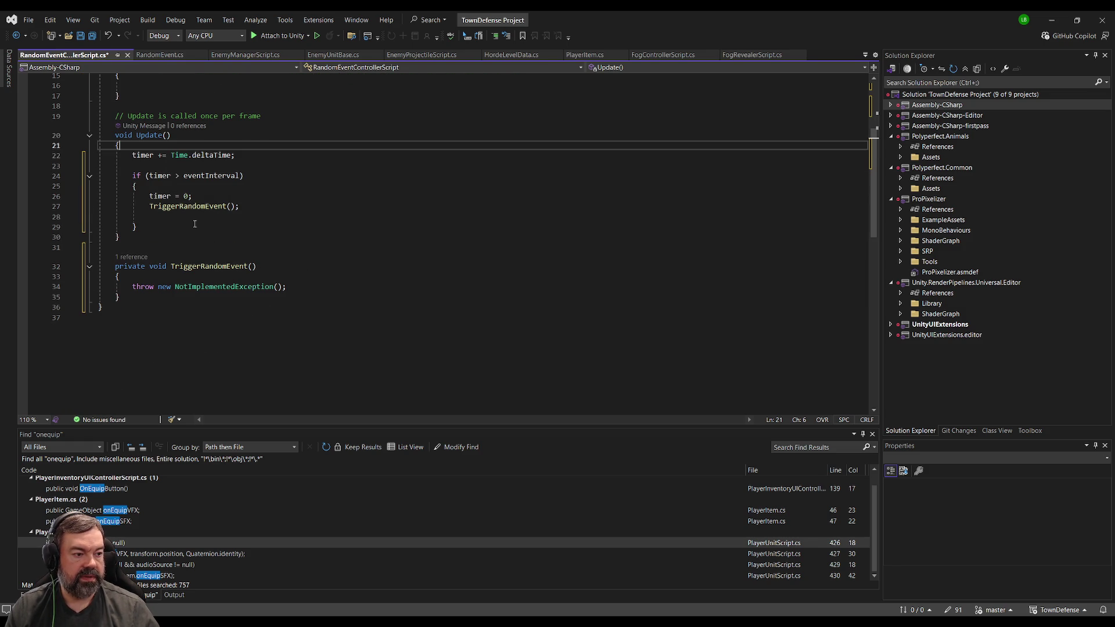
scroll(200, 222, down, 2)
click(312, 225)
key(shift+Home)
key(BackSpace)
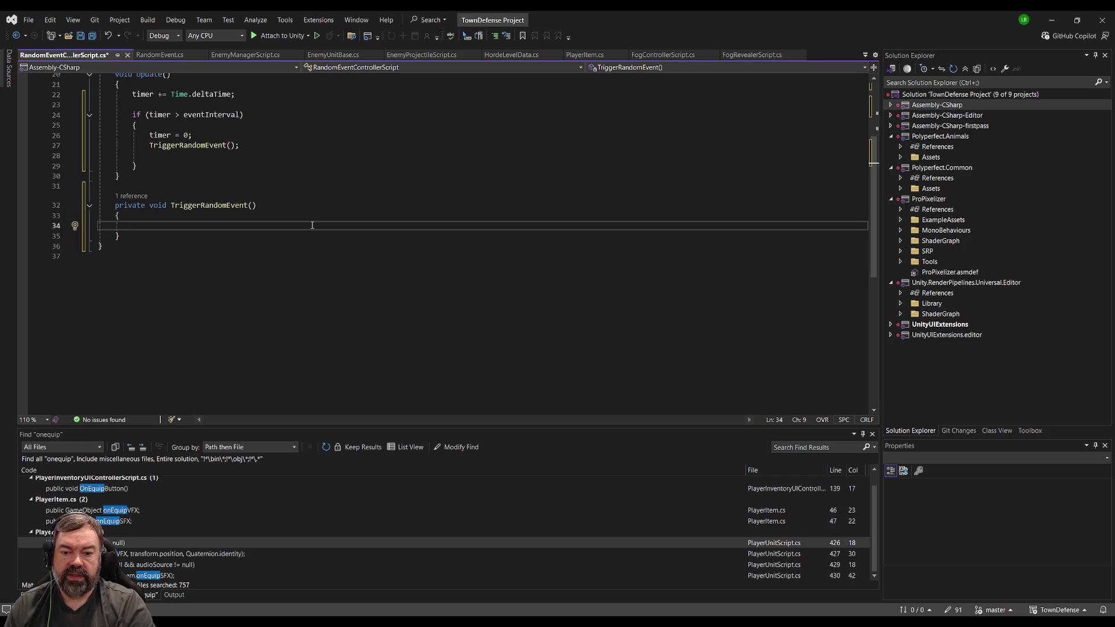
- Add an 'if (events.Count == 0) { return; }' guard at the start of TriggerRandomEvent
text(if()
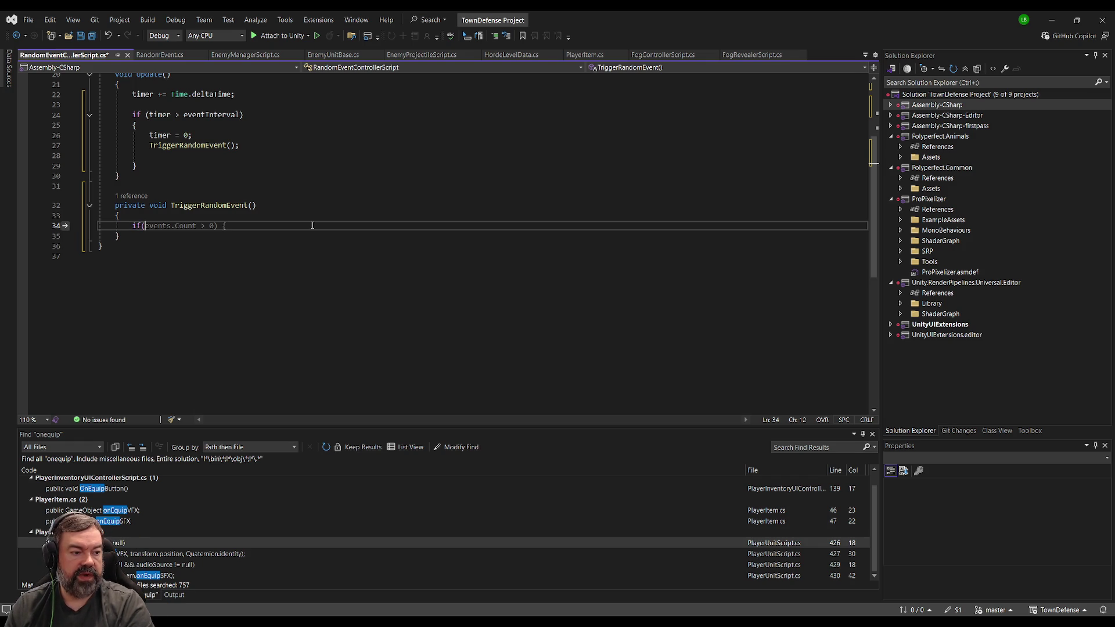
text(events.Count == 0)
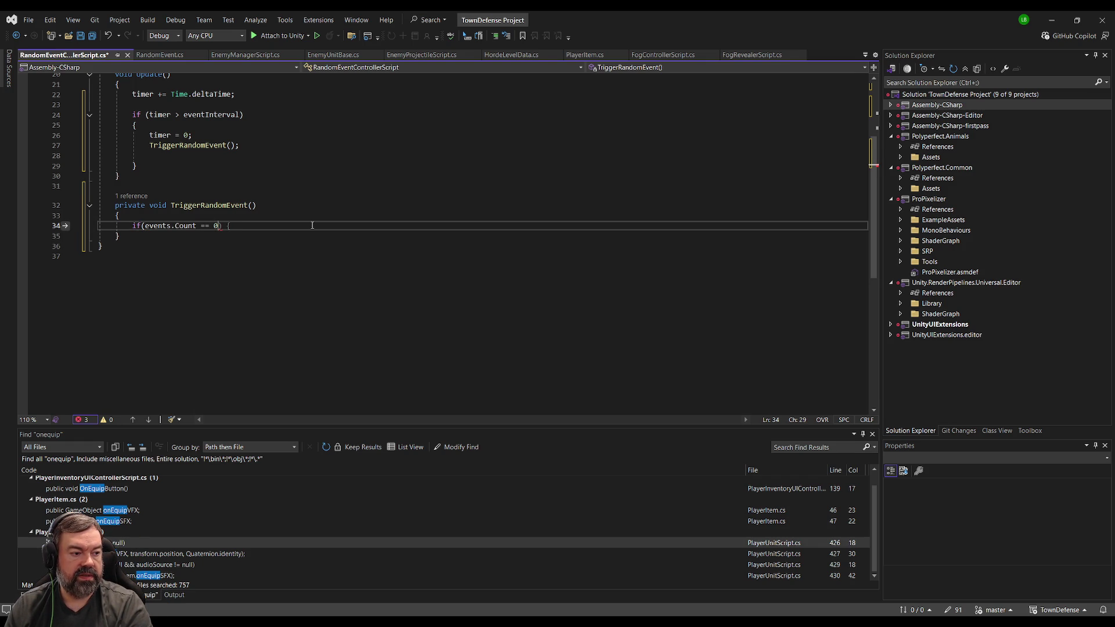
key(Tab)
key(Return)
text(})
key(Up)
text(return;)
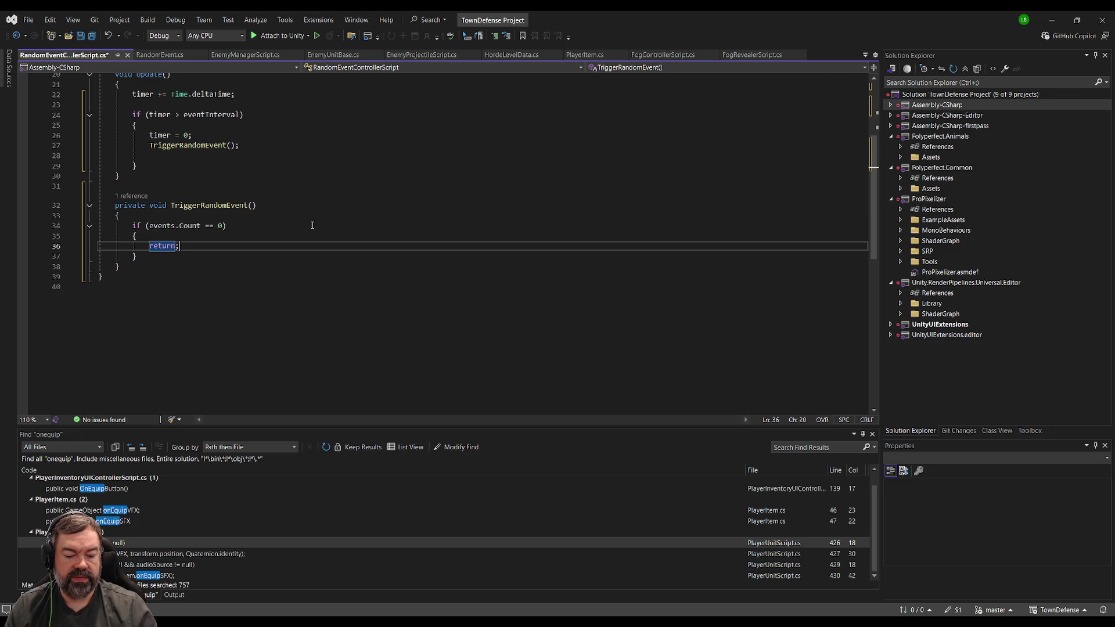
key(Down)
key(Return)
key(Return)
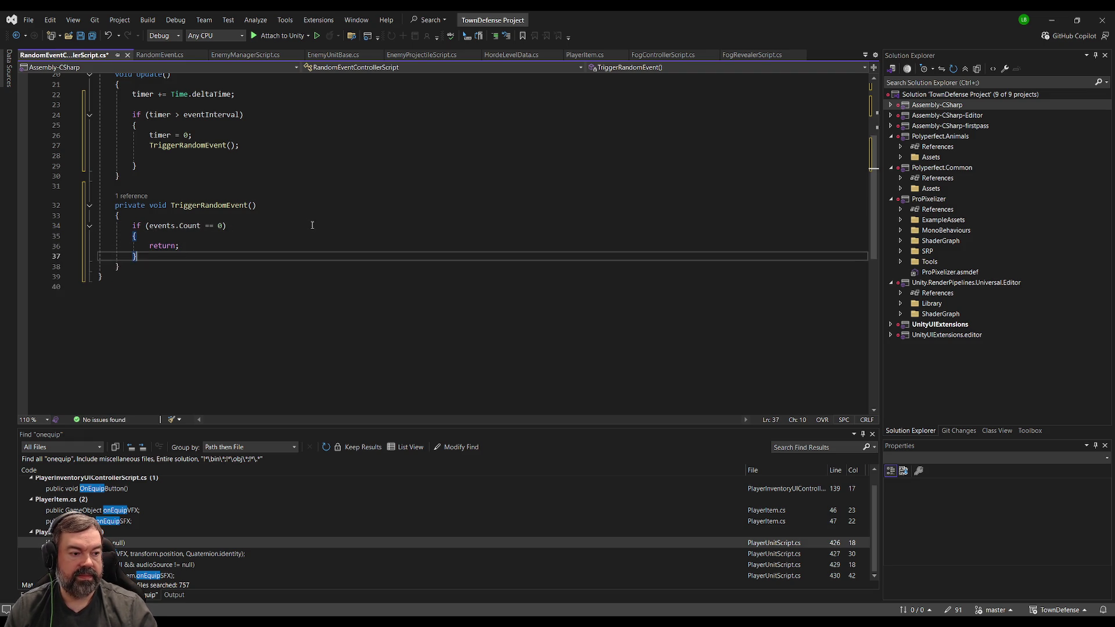